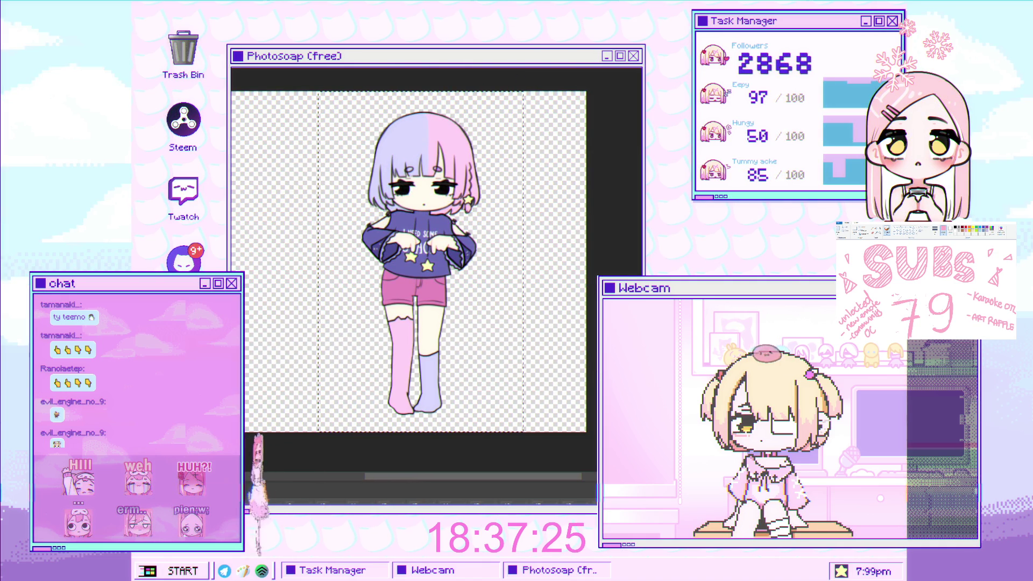
Pan the view to inspect the newly cropped chibi canvas.
{"action": "left_click_drag", "start_coordinate": [544, 197], "coordinate": [499, 178]}
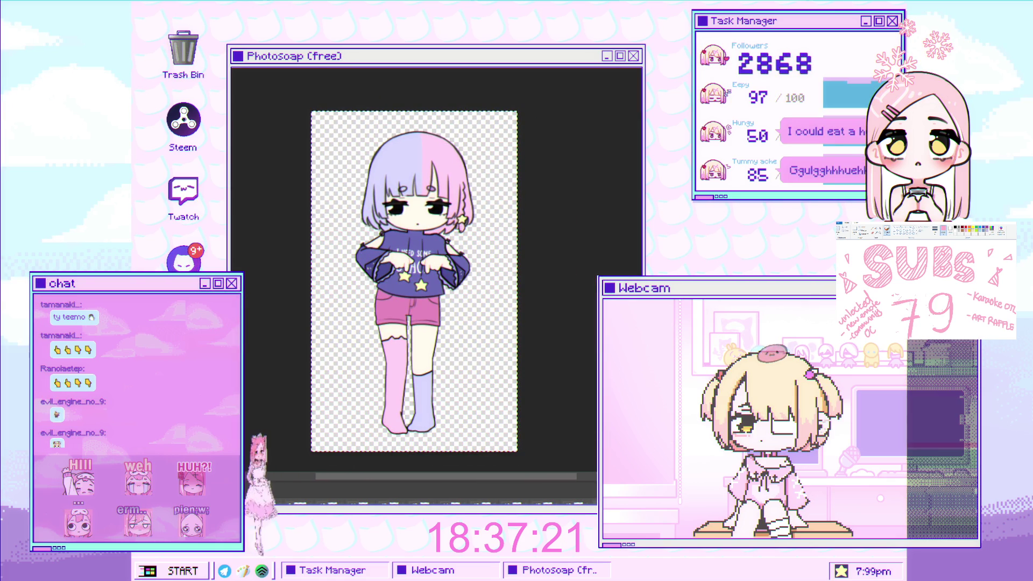
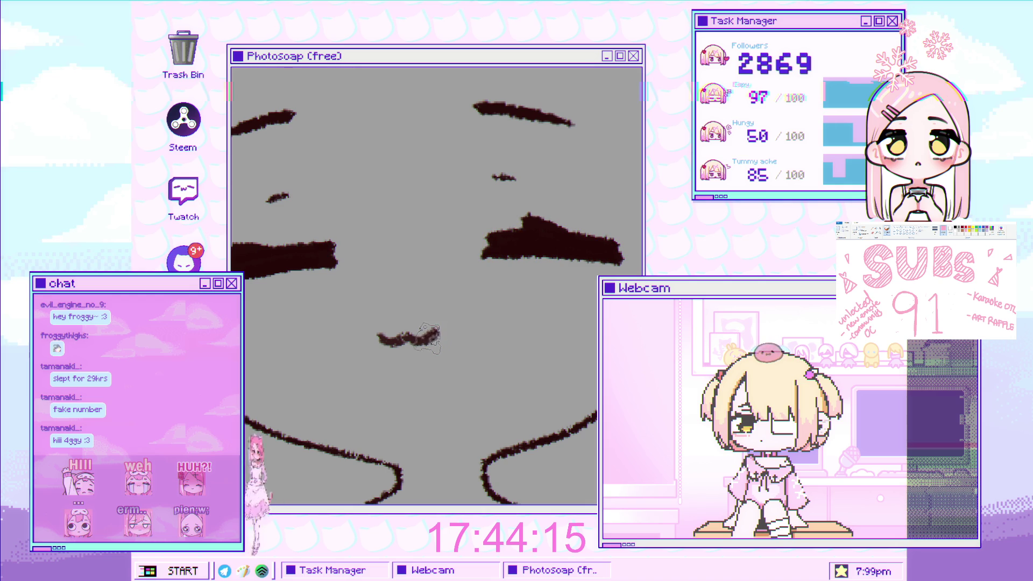
Darken the chibi's small mouth stroke and undo a stray line drawn down from the left cheek.
{"action": "mouse_move", "coordinate": [407, 339]}
{"action": "left_mouse_down"}
{"action": "mouse_move", "coordinate": [394, 343]}
{"action": "mouse_move", "coordinate": [407, 338]}
{"action": "left_mouse_up"}
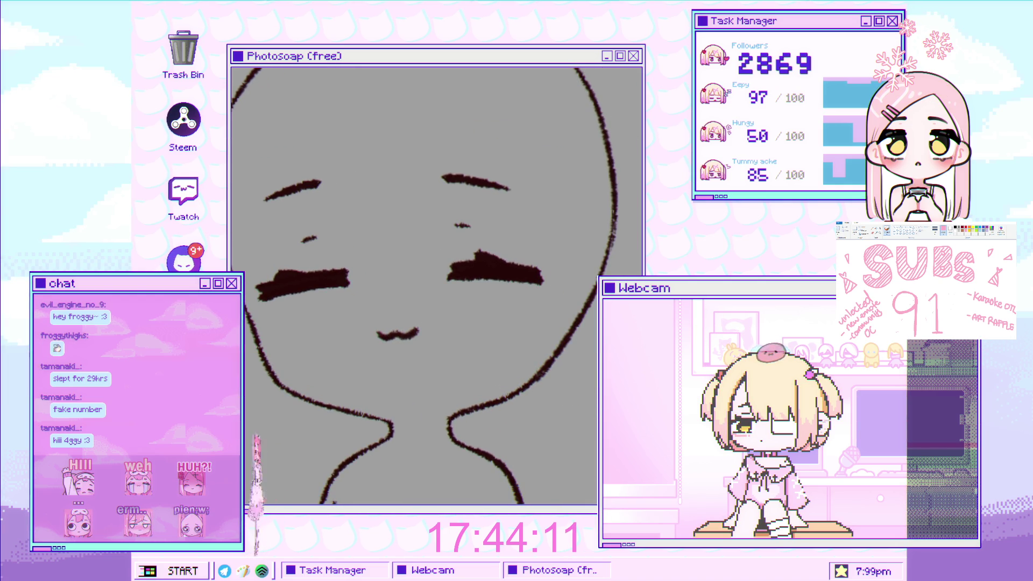
{"action": "left_click_drag", "start_coordinate": [251, 277], "coordinate": [284, 333]}
{"action": "key", "text": "ctrl+z"}
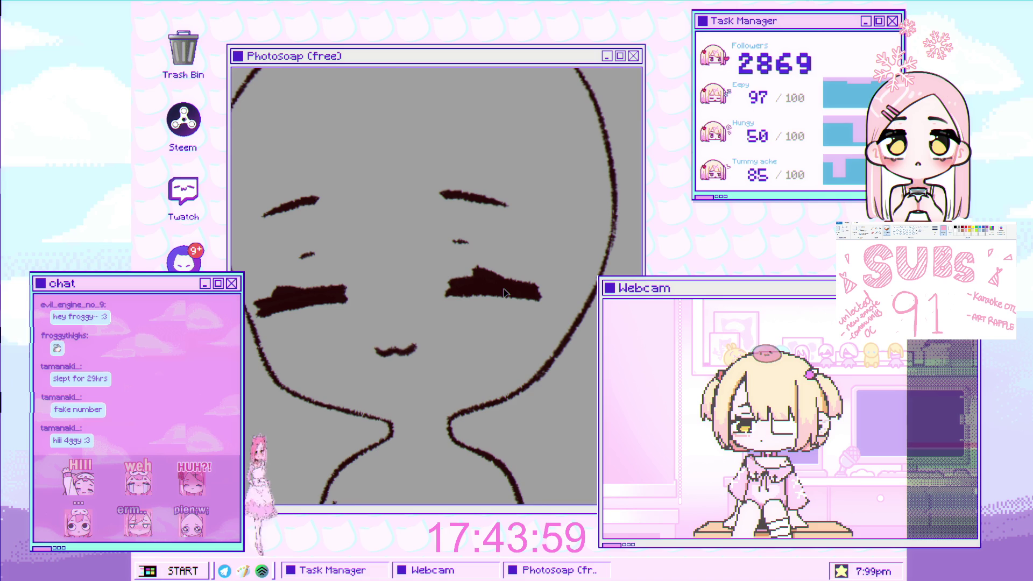
{"action": "scroll", "coordinate": [443, 347], "scroll_direction": "down", "scroll_amount": 1}
{"action": "scroll", "coordinate": [444, 347], "scroll_direction": "up", "scroll_amount": 3}
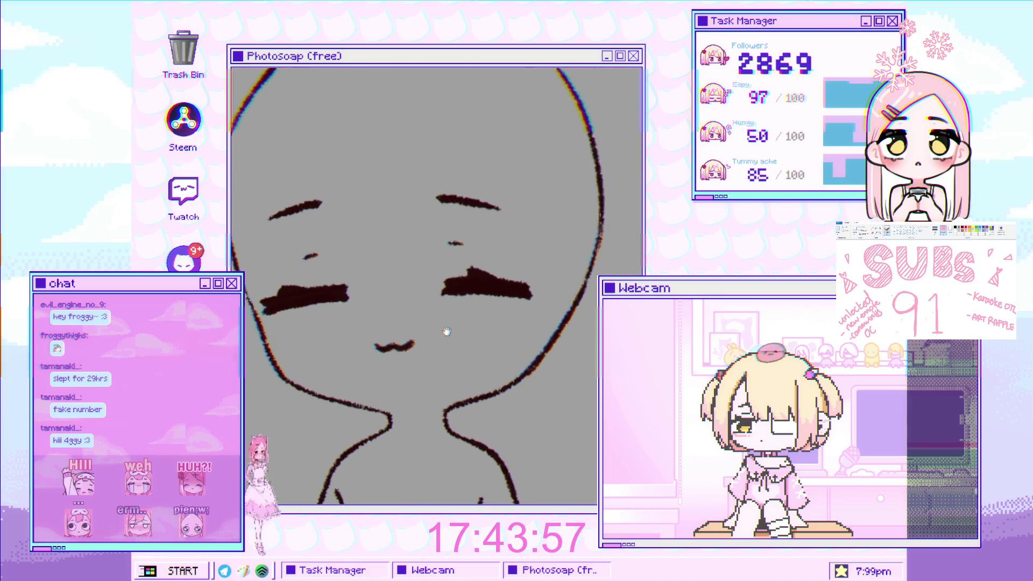
{"action": "scroll", "coordinate": [448, 268], "scroll_direction": "down", "scroll_amount": 3}
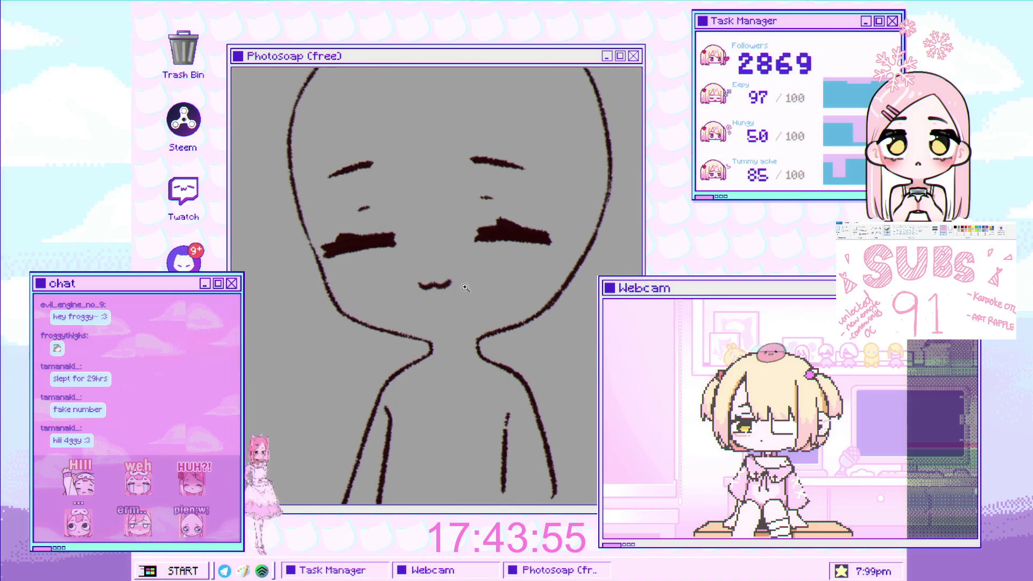
{"action": "scroll", "coordinate": [473, 265], "scroll_direction": "up", "scroll_amount": 2}
{"action": "scroll", "coordinate": [484, 258], "scroll_direction": "down", "scroll_amount": 2}
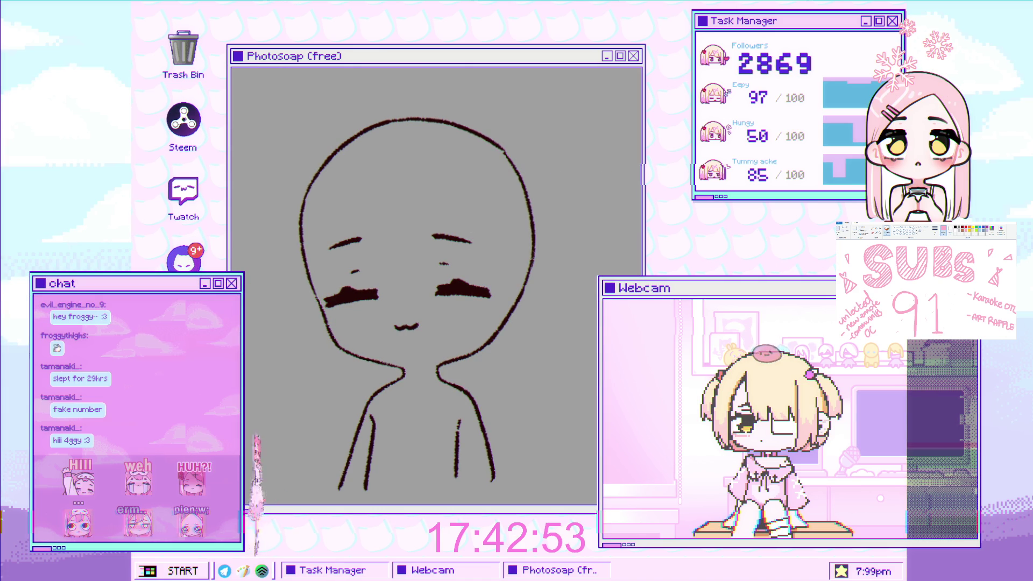
{"action": "scroll", "coordinate": [386, 235], "scroll_direction": "up", "scroll_amount": 2}
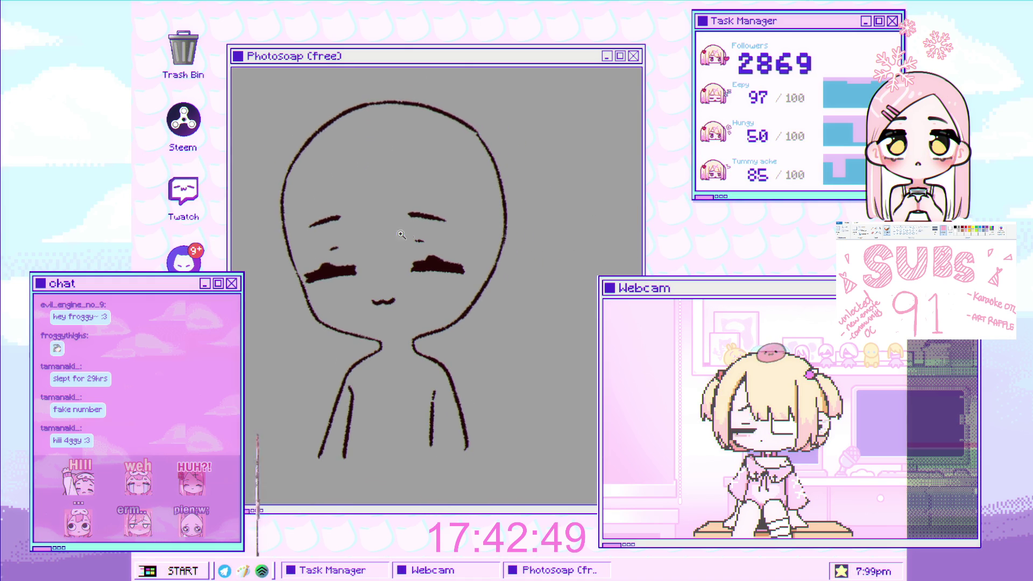
{"action": "scroll", "coordinate": [442, 230], "scroll_direction": "up", "scroll_amount": 1}
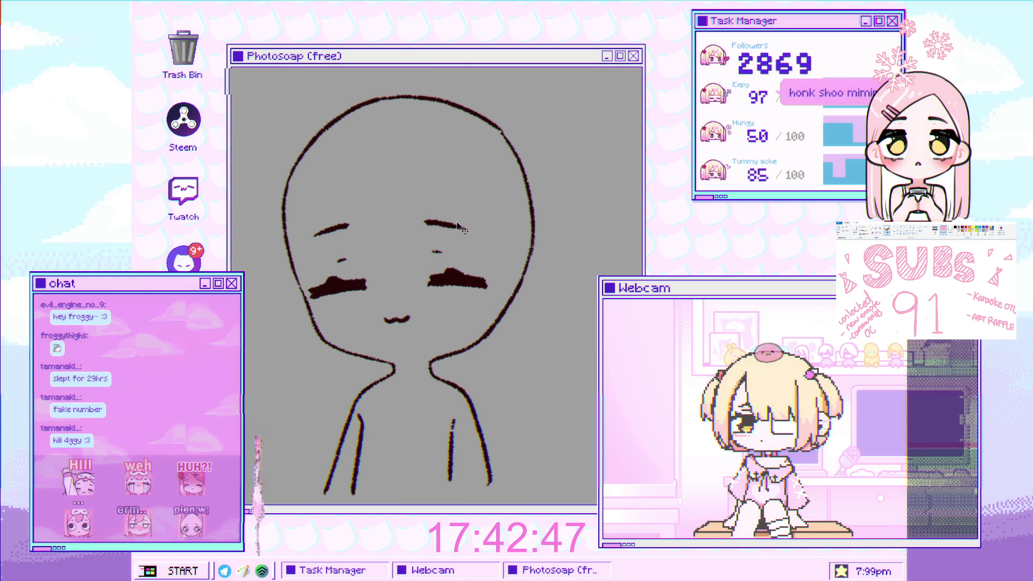
Tilt the whole sketch counter-clockwise with a transform and commit it.
{"action": "key", "text": "ctrl+t"}
{"action": "left_click_drag", "start_coordinate": [577, 267], "coordinate": [586, 189]}
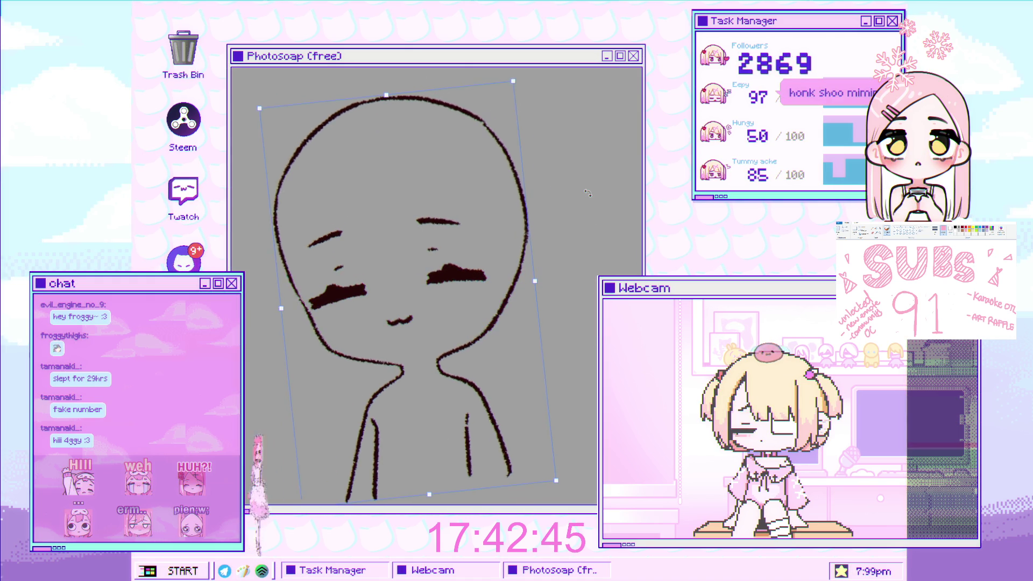
{"action": "key", "text": "Return"}
{"action": "scroll", "coordinate": [400, 286], "scroll_direction": "down", "scroll_amount": 2}
Lasso the shoulder and body lines, rotate them slightly clockwise and nudge them right under the head.
{"action": "left_click_drag", "start_coordinate": [335, 365], "coordinate": [521, 353]}
{"action": "left_click_drag", "start_coordinate": [463, 311], "coordinate": [372, 325]}
{"action": "key", "text": "ctrl+t"}
{"action": "left_click_drag", "start_coordinate": [573, 343], "coordinate": [569, 333]}
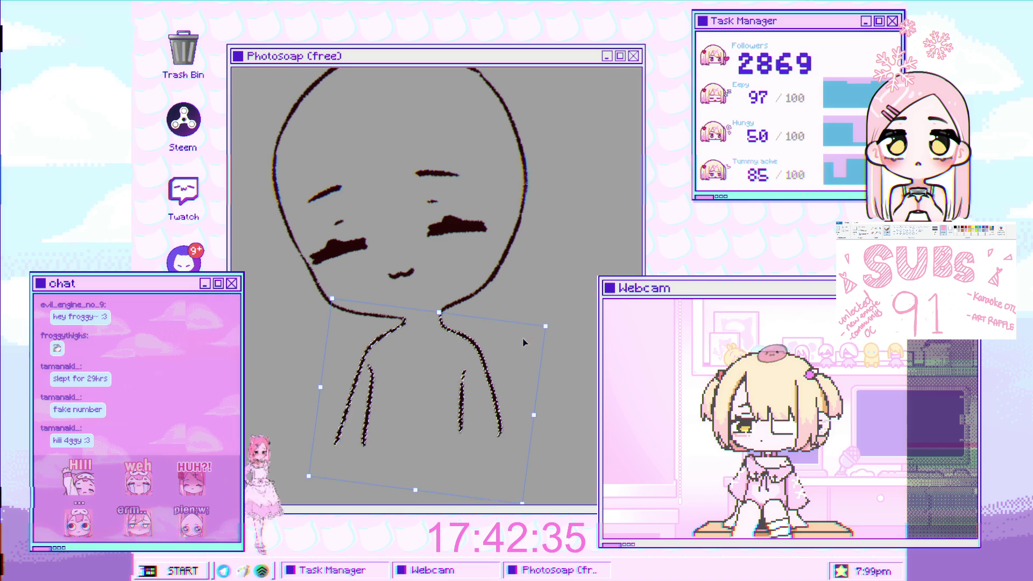
{"action": "left_click_drag", "start_coordinate": [568, 333], "coordinate": [564, 326]}
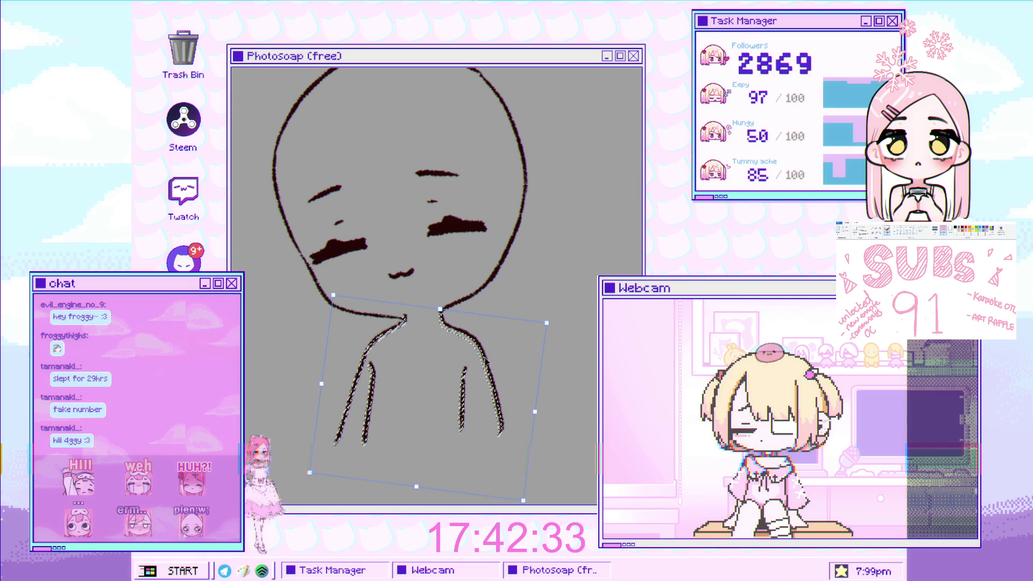
{"action": "left_click_drag", "start_coordinate": [495, 365], "coordinate": [498, 366]}
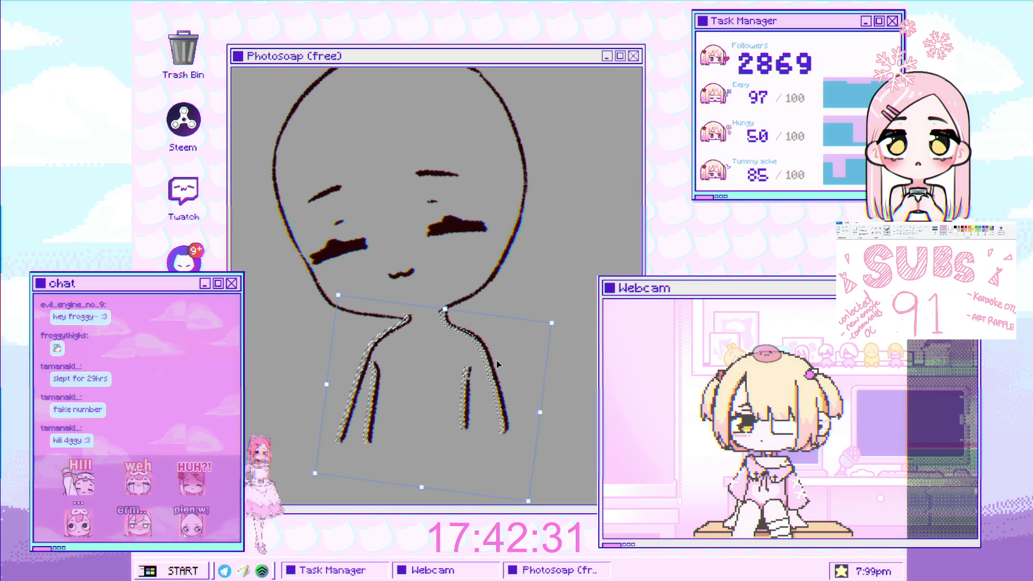
{"action": "key", "text": "Return"}
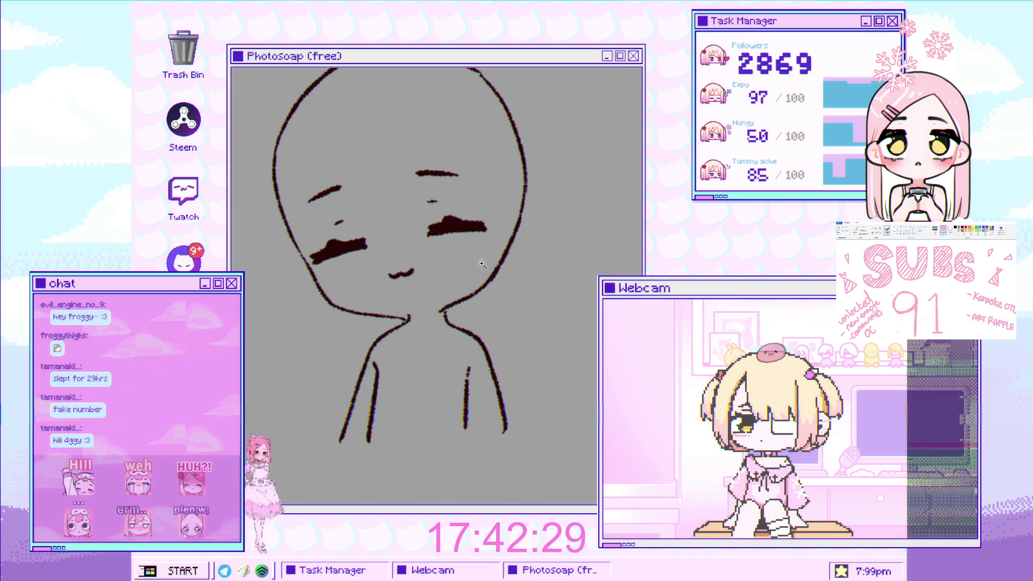
{"action": "scroll", "coordinate": [436, 340], "scroll_direction": "up", "scroll_amount": 2}
{"action": "scroll", "coordinate": [435, 340], "scroll_direction": "up", "scroll_amount": 2}
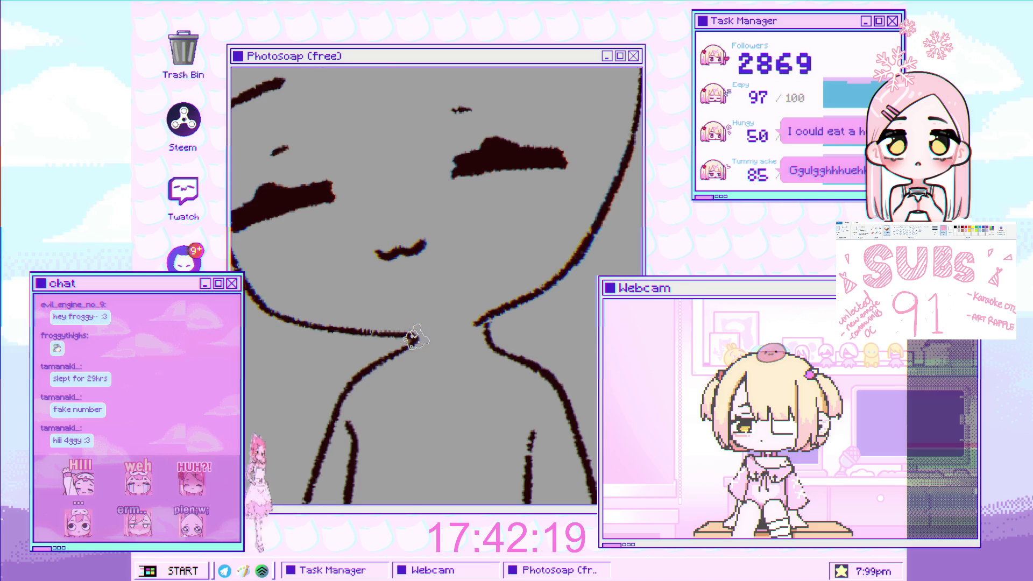
{"action": "scroll", "coordinate": [462, 315], "scroll_direction": "down", "scroll_amount": 1}
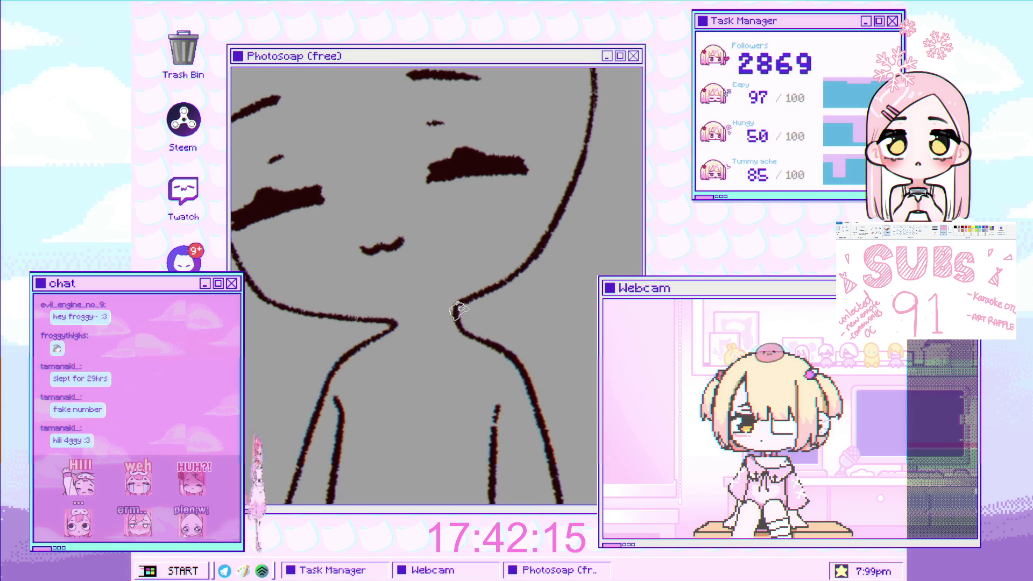
{"action": "scroll", "coordinate": [456, 307], "scroll_direction": "down", "scroll_amount": 1}
{"action": "scroll", "coordinate": [448, 299], "scroll_direction": "down", "scroll_amount": 1}
{"action": "scroll", "coordinate": [439, 287], "scroll_direction": "down", "scroll_amount": 1}
{"action": "scroll", "coordinate": [439, 288], "scroll_direction": "down", "scroll_amount": 1}
{"action": "scroll", "coordinate": [437, 291], "scroll_direction": "up", "scroll_amount": 1}
{"action": "scroll", "coordinate": [428, 303], "scroll_direction": "down", "scroll_amount": 1}
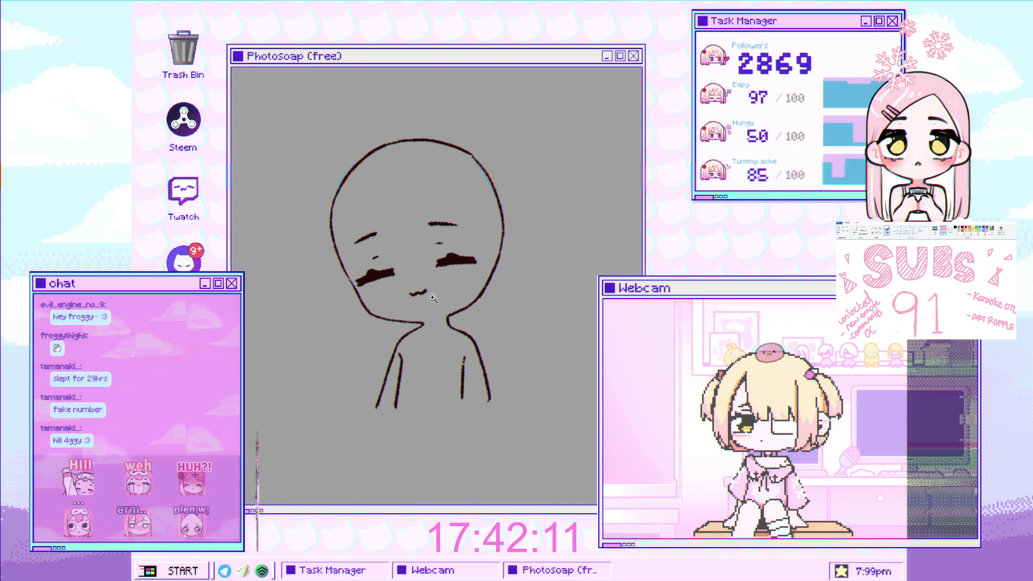
{"action": "scroll", "coordinate": [424, 310], "scroll_direction": "up", "scroll_amount": 1}
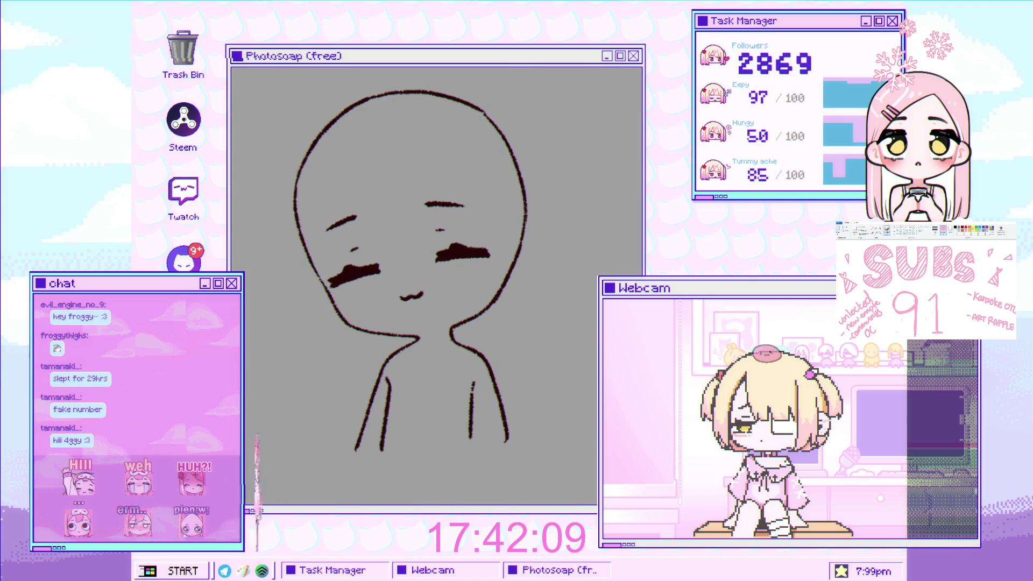
{"action": "scroll", "coordinate": [452, 225], "scroll_direction": "down", "scroll_amount": 1}
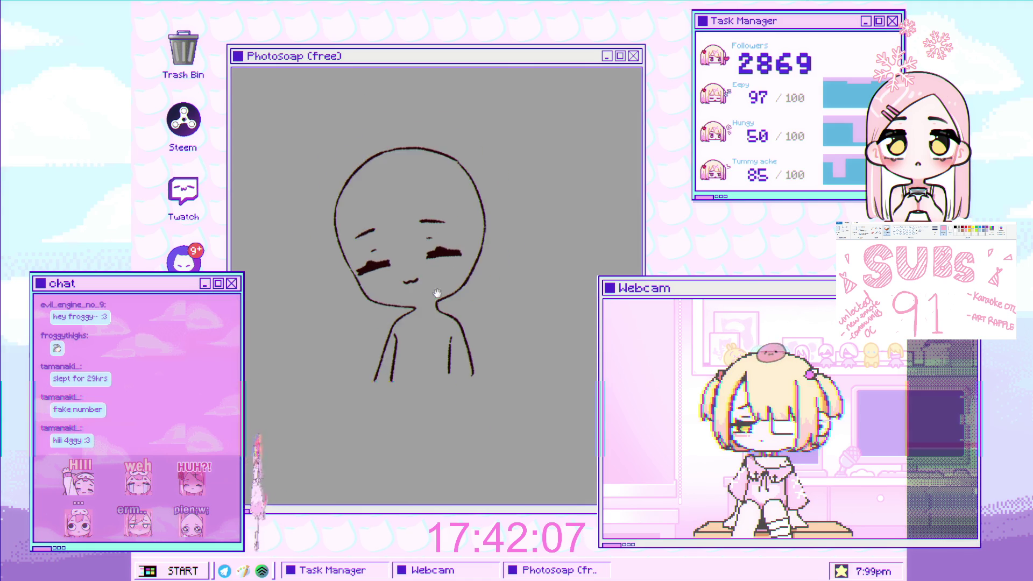
{"action": "scroll", "coordinate": [452, 226], "scroll_direction": "up", "scroll_amount": 1}
{"action": "scroll", "coordinate": [452, 226], "scroll_direction": "down", "scroll_amount": 1}
{"action": "scroll", "coordinate": [452, 225], "scroll_direction": "up", "scroll_amount": 1}
{"action": "scroll", "coordinate": [453, 225], "scroll_direction": "up", "scroll_amount": 1}
{"action": "scroll", "coordinate": [457, 210], "scroll_direction": "up", "scroll_amount": 1}
{"action": "scroll", "coordinate": [463, 185], "scroll_direction": "up", "scroll_amount": 1}
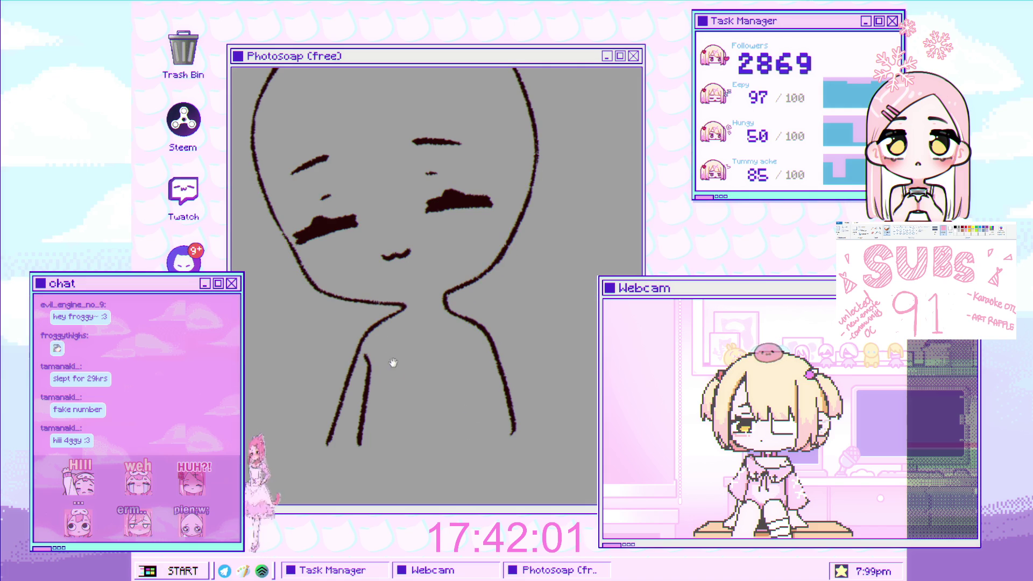
{"action": "left_click_drag", "start_coordinate": [390, 354], "coordinate": [368, 389]}
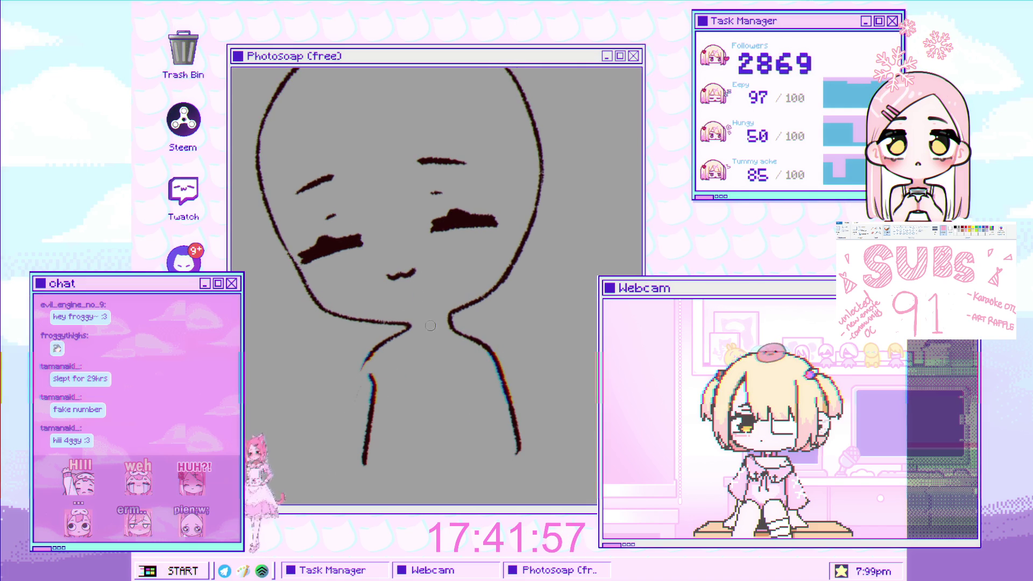
{"action": "scroll", "coordinate": [459, 336], "scroll_direction": "down", "scroll_amount": 1}
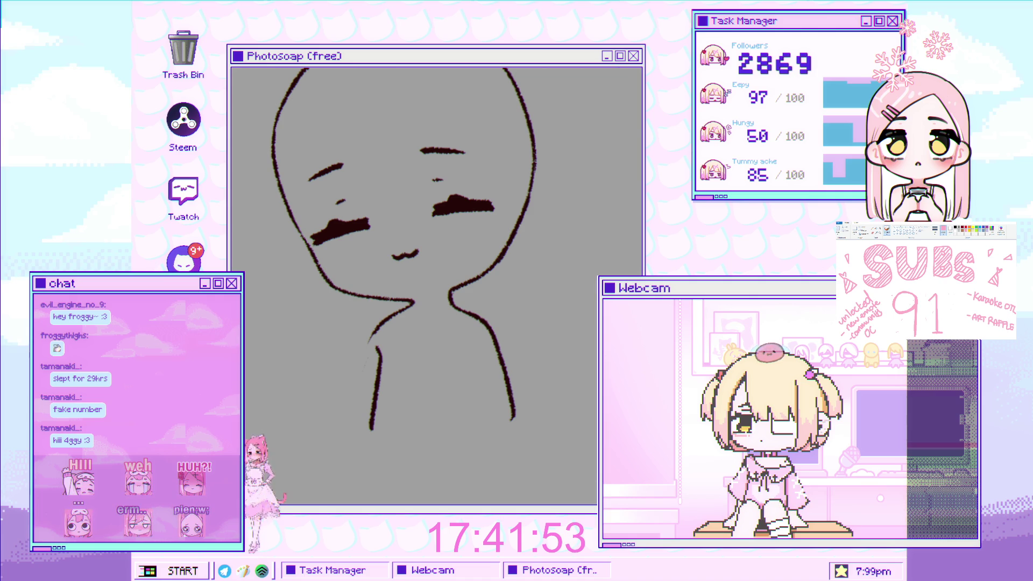
{"action": "scroll", "coordinate": [490, 218], "scroll_direction": "down", "scroll_amount": 1}
{"action": "scroll", "coordinate": [356, 161], "scroll_direction": "up", "scroll_amount": 1}
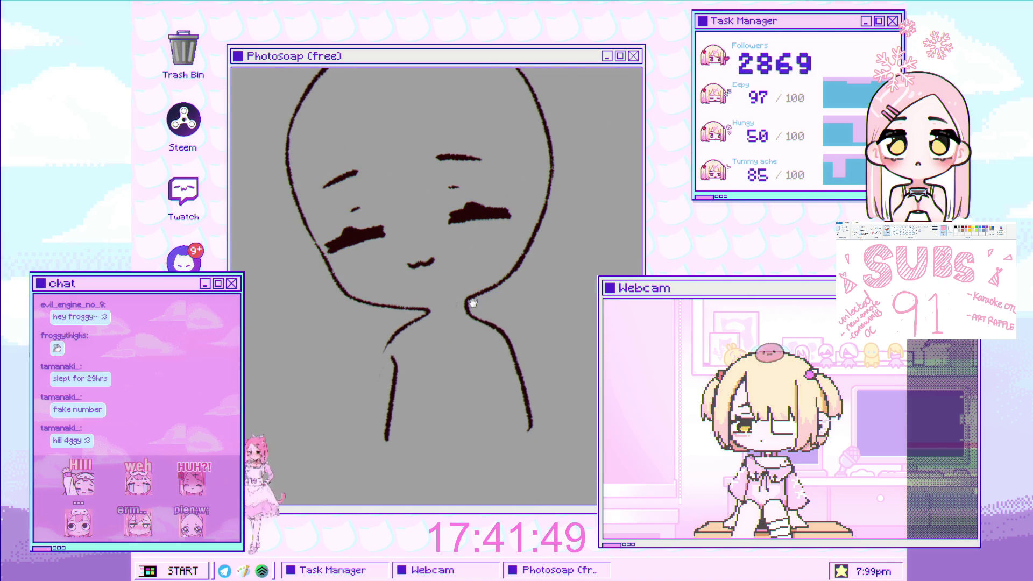
Sketch faint grey lines for the neck, a diagonal arm, the hugged shape's bottom and the seated body base.
{"action": "left_click_drag", "start_coordinate": [462, 289], "coordinate": [433, 361]}
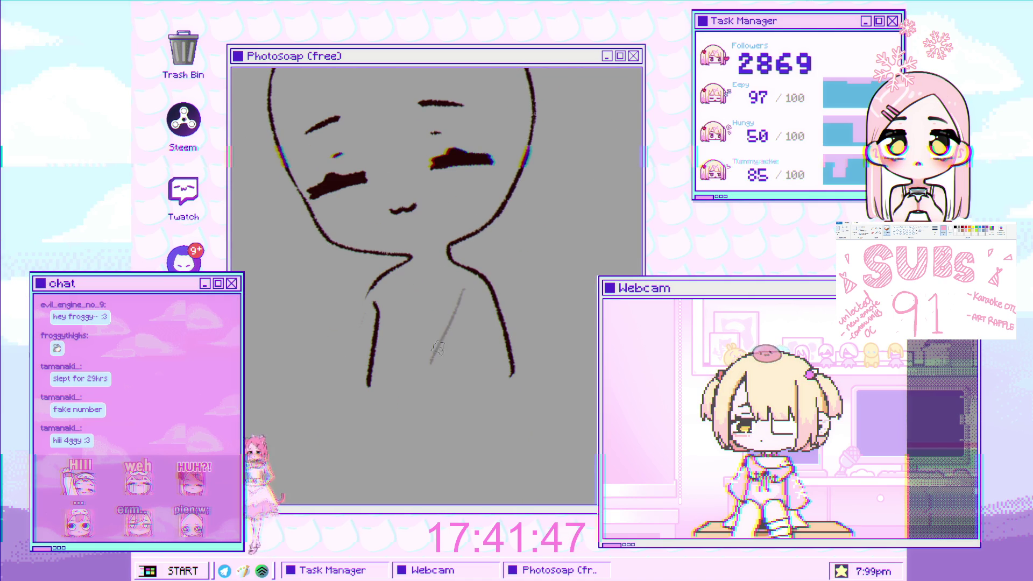
{"action": "mouse_move", "coordinate": [458, 293]}
{"action": "left_mouse_down"}
{"action": "mouse_move", "coordinate": [409, 355]}
{"action": "mouse_move", "coordinate": [407, 405]}
{"action": "left_mouse_up"}
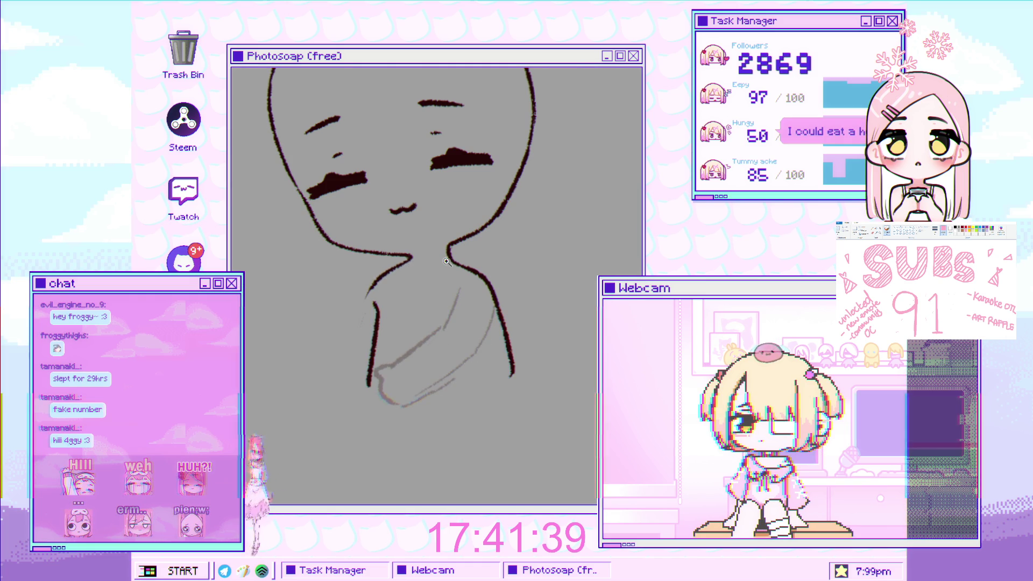
{"action": "scroll", "coordinate": [429, 307], "scroll_direction": "down", "scroll_amount": 1}
{"action": "left_click_drag", "start_coordinate": [388, 406], "coordinate": [375, 426]}
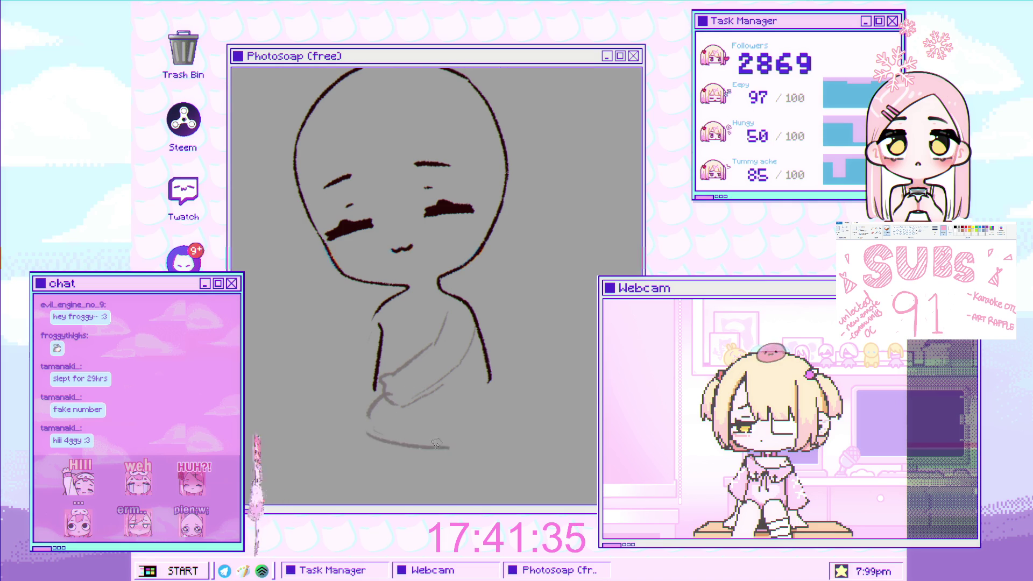
{"action": "left_click_drag", "start_coordinate": [369, 436], "coordinate": [453, 449]}
{"action": "mouse_move", "coordinate": [482, 381]}
{"action": "left_mouse_down"}
{"action": "mouse_move", "coordinate": [461, 414]}
{"action": "mouse_move", "coordinate": [448, 410]}
{"action": "mouse_move", "coordinate": [479, 413]}
{"action": "mouse_move", "coordinate": [487, 453]}
{"action": "left_mouse_up"}
{"action": "mouse_move", "coordinate": [477, 410]}
{"action": "left_mouse_down"}
{"action": "mouse_move", "coordinate": [507, 444]}
{"action": "mouse_move", "coordinate": [500, 454]}
{"action": "left_mouse_up"}
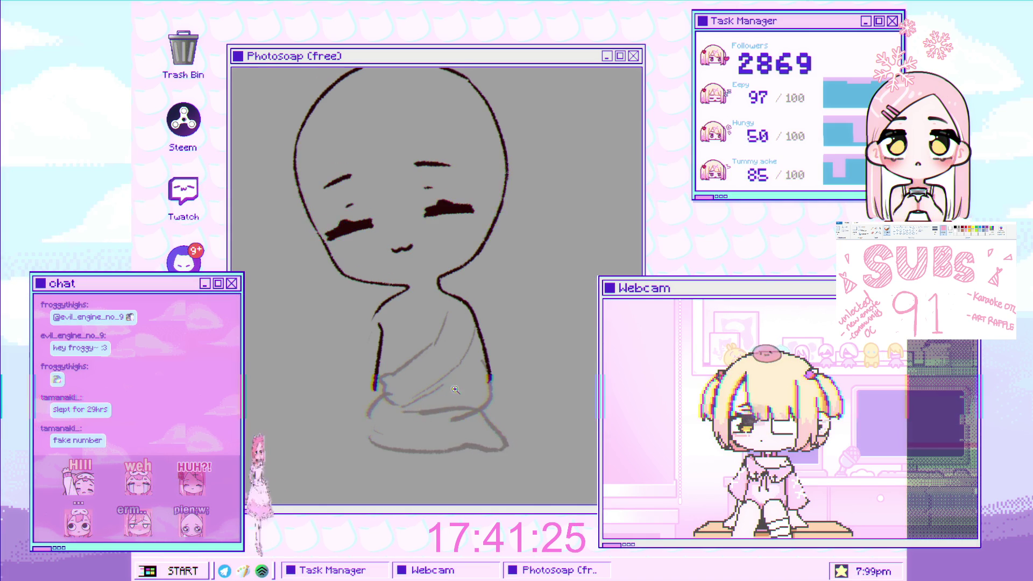
{"action": "scroll", "coordinate": [464, 445], "scroll_direction": "up", "scroll_amount": 2}
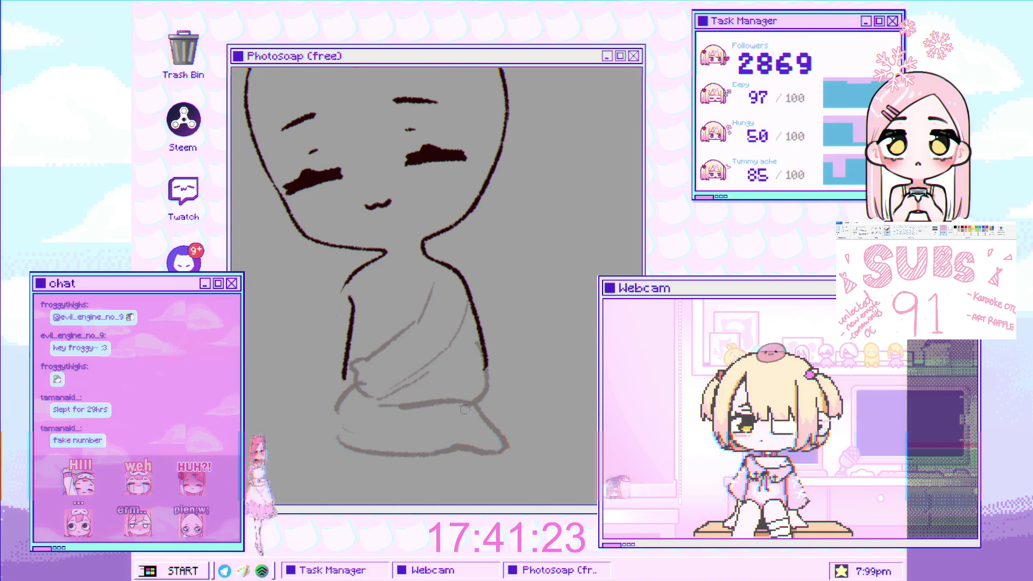
{"action": "scroll", "coordinate": [434, 350], "scroll_direction": "up", "scroll_amount": 2}
{"action": "scroll", "coordinate": [411, 339], "scroll_direction": "down", "scroll_amount": 2}
Add a vertical torso line, then undo the dark stray strokes on the torso's right.
{"action": "left_click_drag", "start_coordinate": [430, 314], "coordinate": [419, 318]}
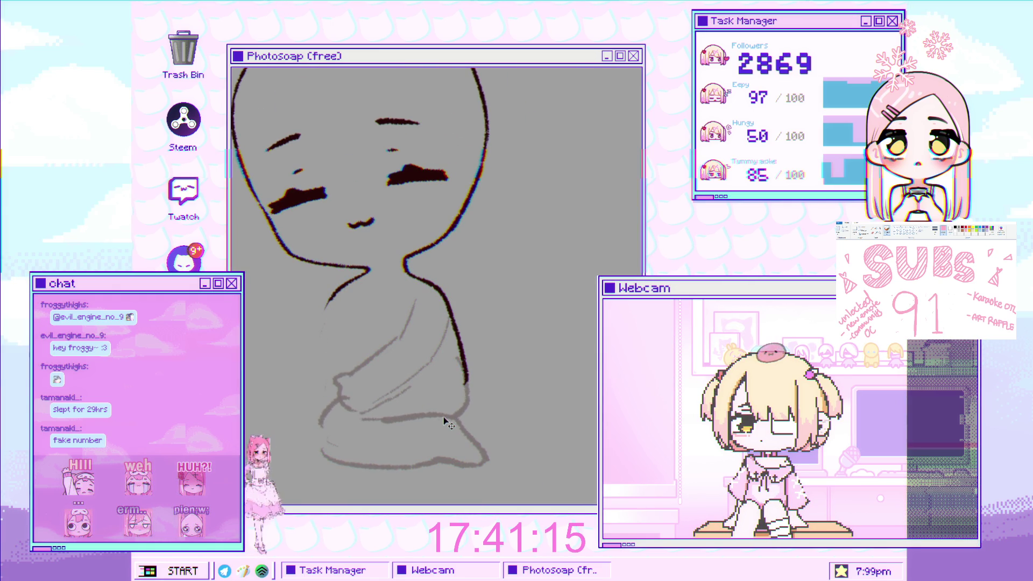
{"action": "mouse_move", "coordinate": [351, 312]}
{"action": "left_mouse_down"}
{"action": "mouse_move", "coordinate": [353, 369]}
{"action": "mouse_move", "coordinate": [343, 311]}
{"action": "left_mouse_up"}
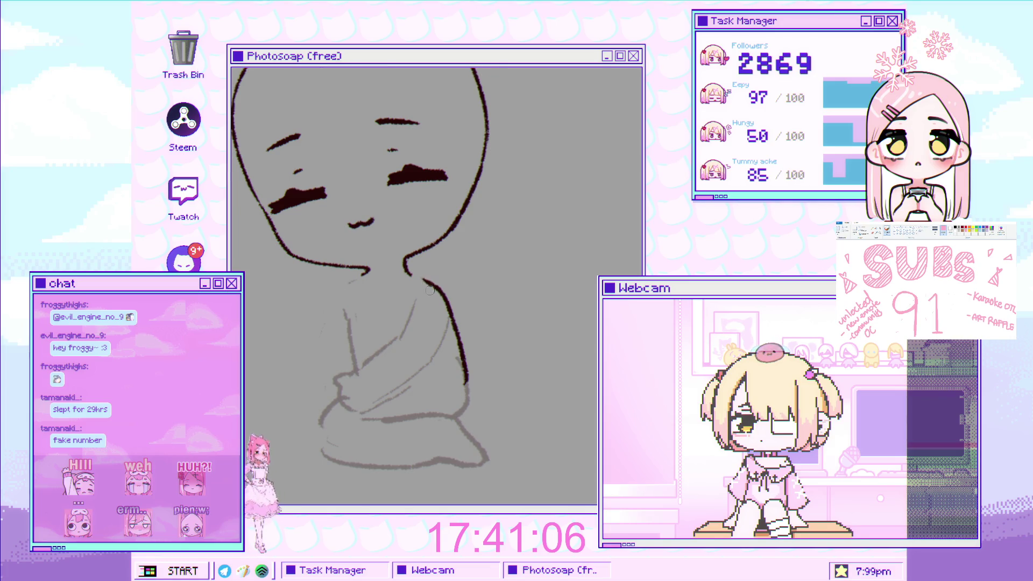
{"action": "key", "text": "ctrl+z"}
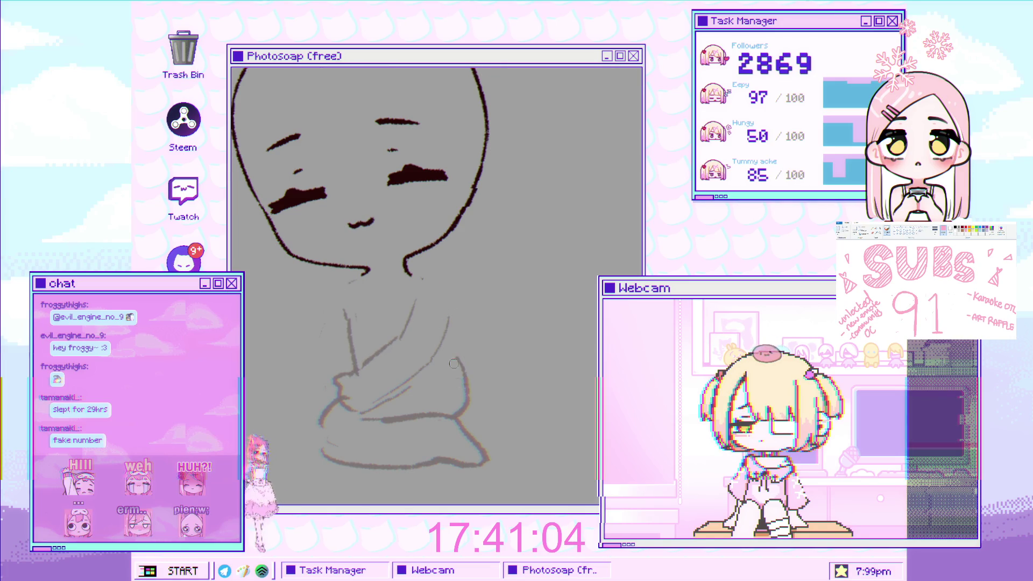
{"action": "scroll", "coordinate": [369, 180], "scroll_direction": "up", "scroll_amount": 2}
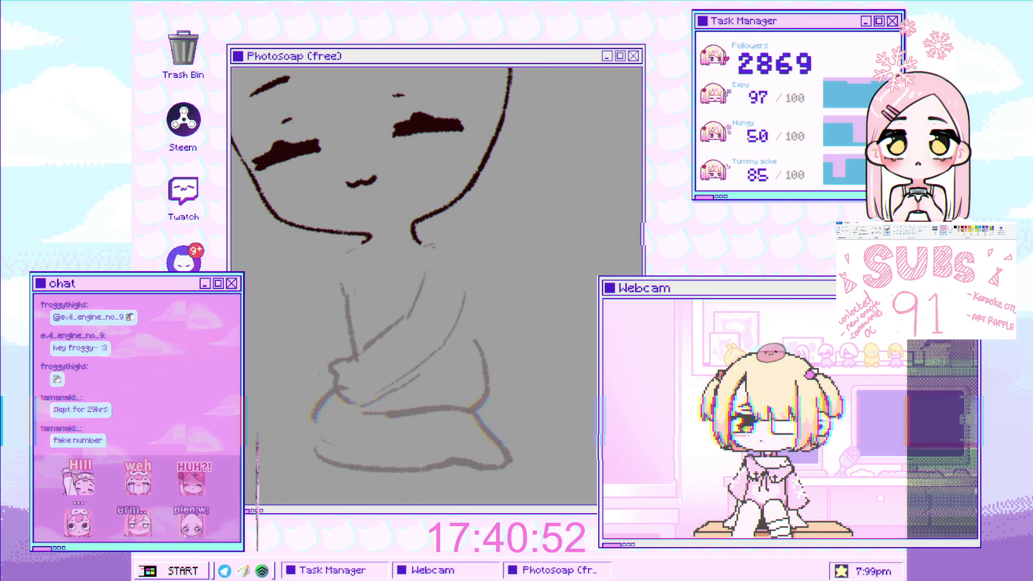
{"action": "key", "text": "ctrl+z"}
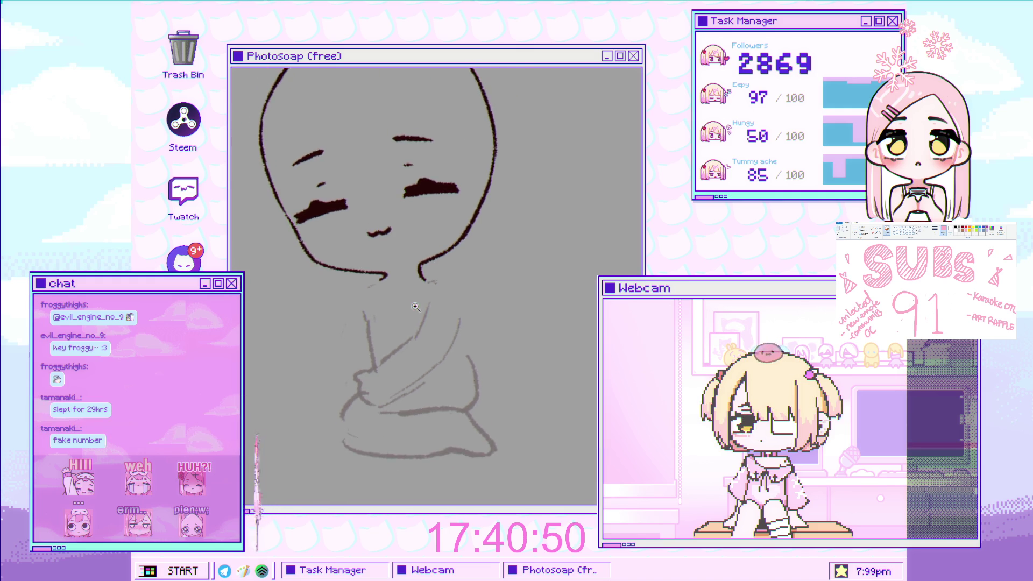
Rotate the body sketch slightly with Free Transform and commit it beneath the head.
{"action": "key", "text": "ctrl+z"}
{"action": "key", "text": "ctrl+t"}
{"action": "mouse_move", "coordinate": [535, 321]}
{"action": "left_mouse_down"}
{"action": "mouse_move", "coordinate": [546, 345]}
{"action": "mouse_move", "coordinate": [529, 340]}
{"action": "left_mouse_up"}
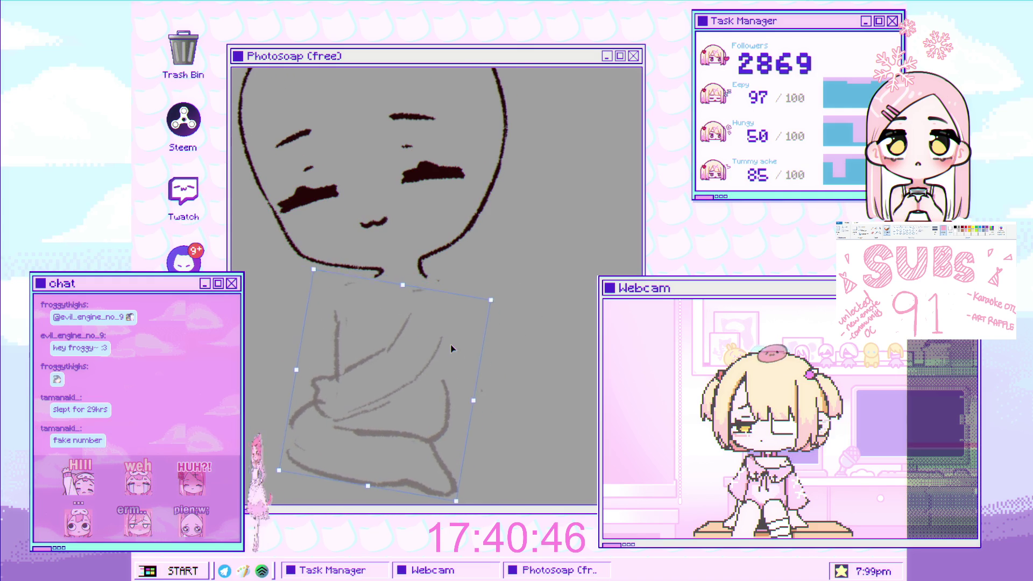
{"action": "left_click_drag", "start_coordinate": [529, 339], "coordinate": [506, 329]}
{"action": "key", "text": "Return"}
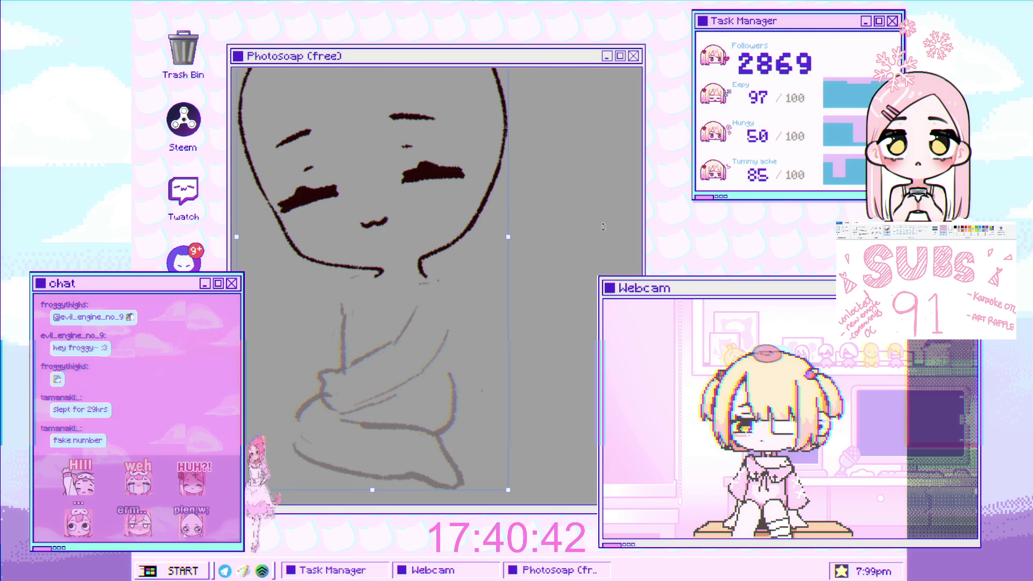
Try shifting the sketch right and a curved stroke left of the knee, undoing both.
{"action": "key", "text": "ctrl+z"}
{"action": "key", "text": "ctrl+z"}
{"action": "left_click_drag", "start_coordinate": [463, 304], "coordinate": [488, 309]}
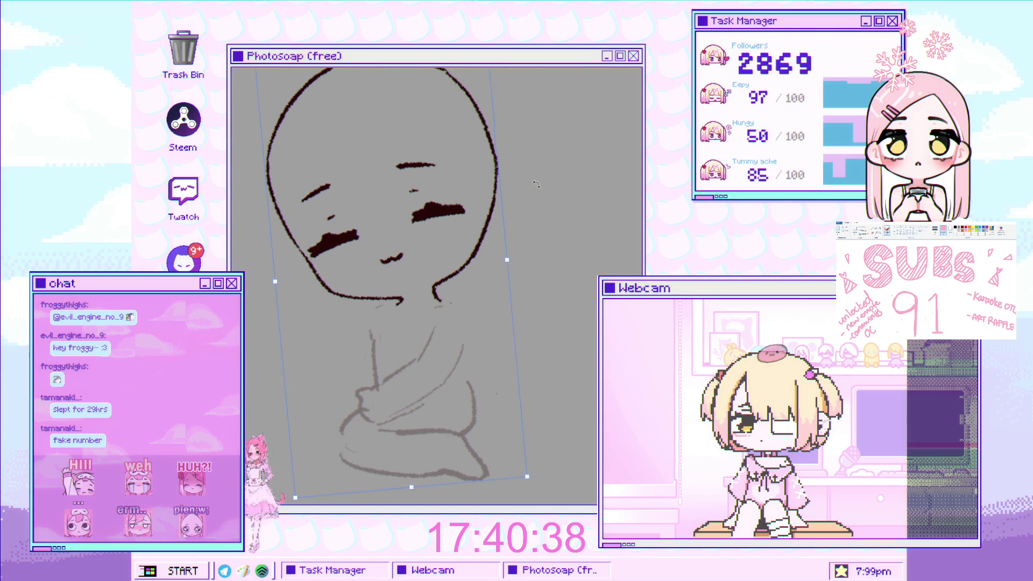
{"action": "key", "text": "ctrl+z"}
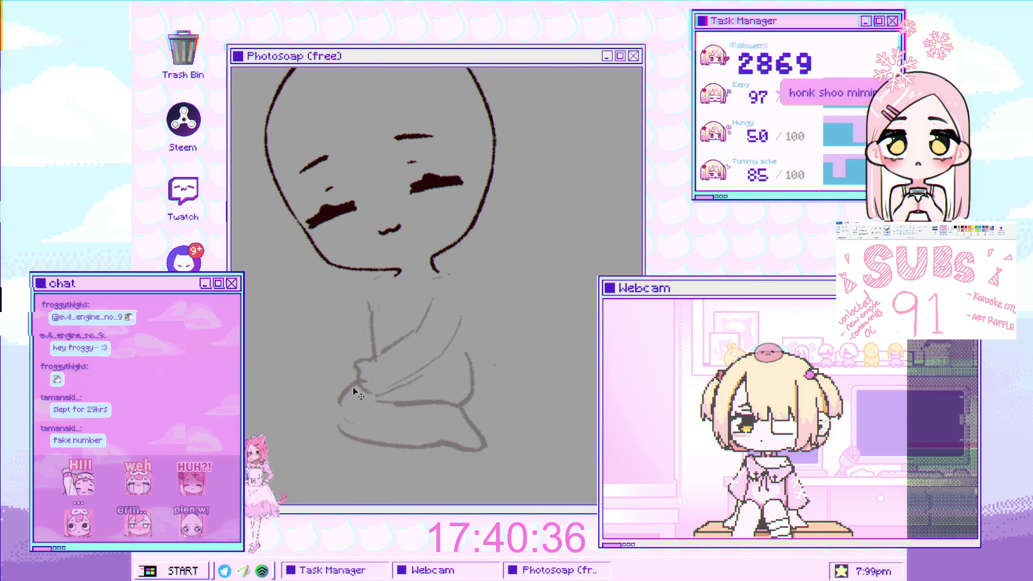
{"action": "left_click_drag", "start_coordinate": [317, 387], "coordinate": [332, 418]}
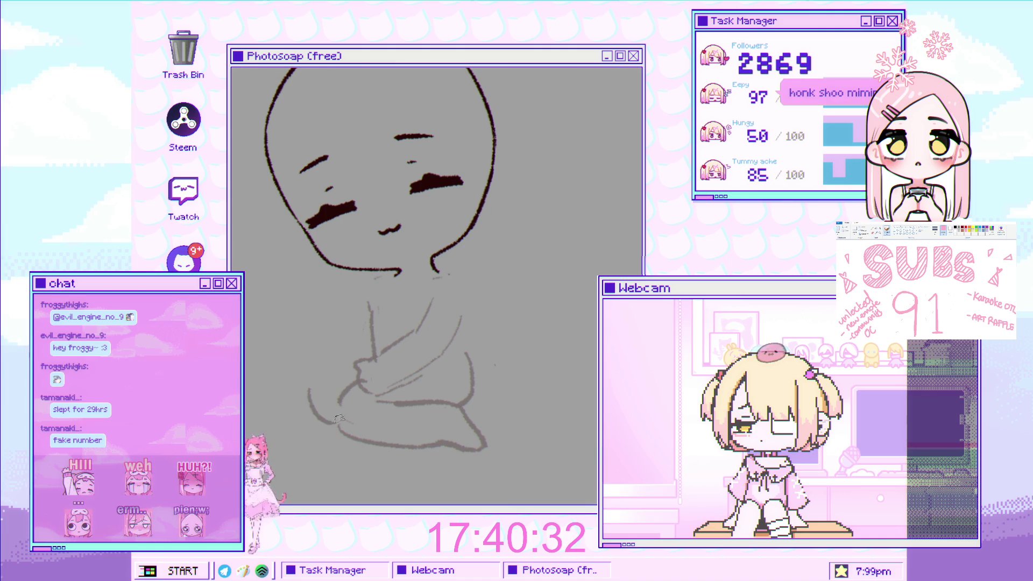
{"action": "key", "text": "ctrl+z"}
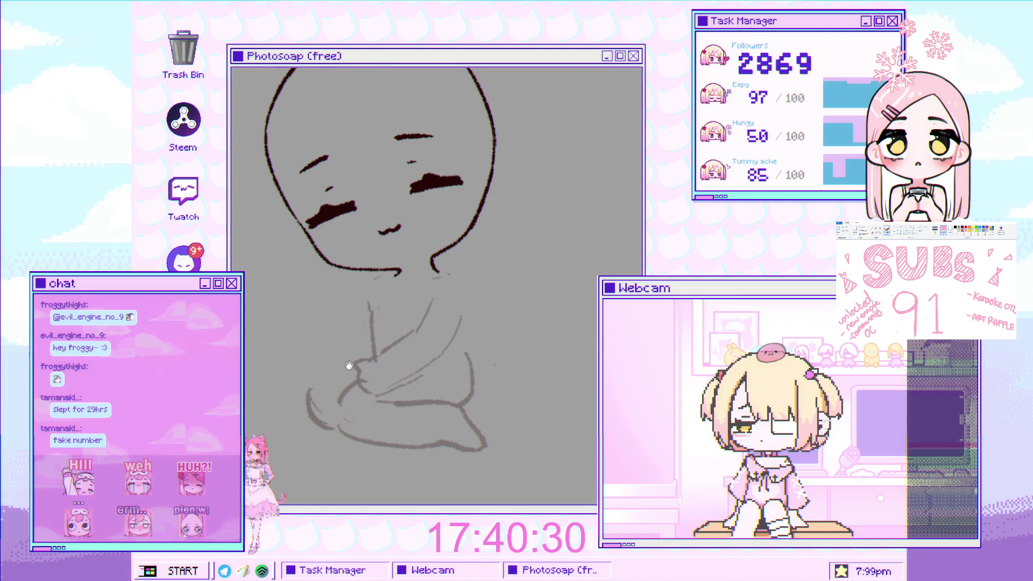
{"action": "scroll", "coordinate": [404, 330], "scroll_direction": "up", "scroll_amount": 2}
{"action": "scroll", "coordinate": [382, 270], "scroll_direction": "down", "scroll_amount": 2}
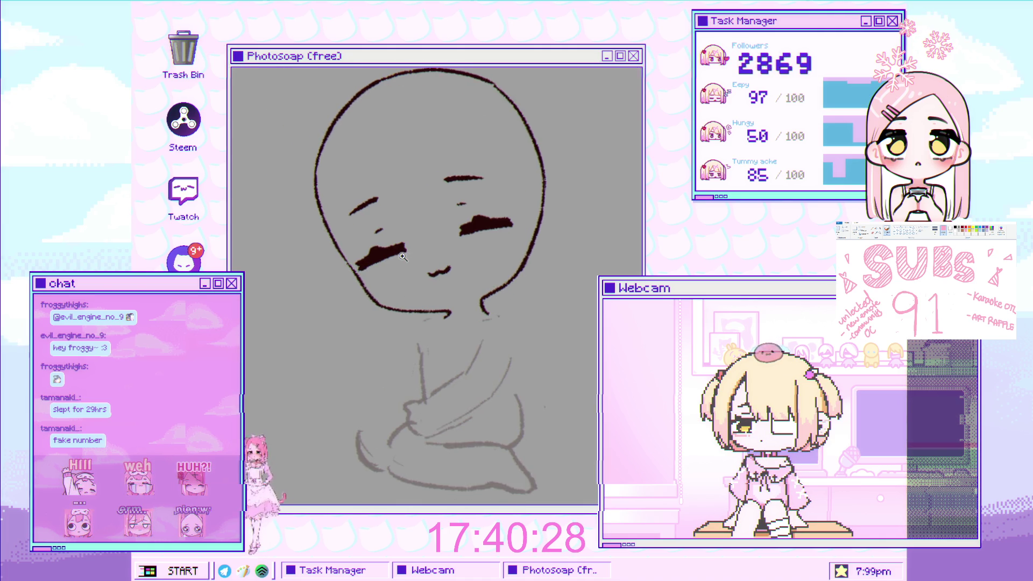
{"action": "scroll", "coordinate": [454, 272], "scroll_direction": "up", "scroll_amount": 3}
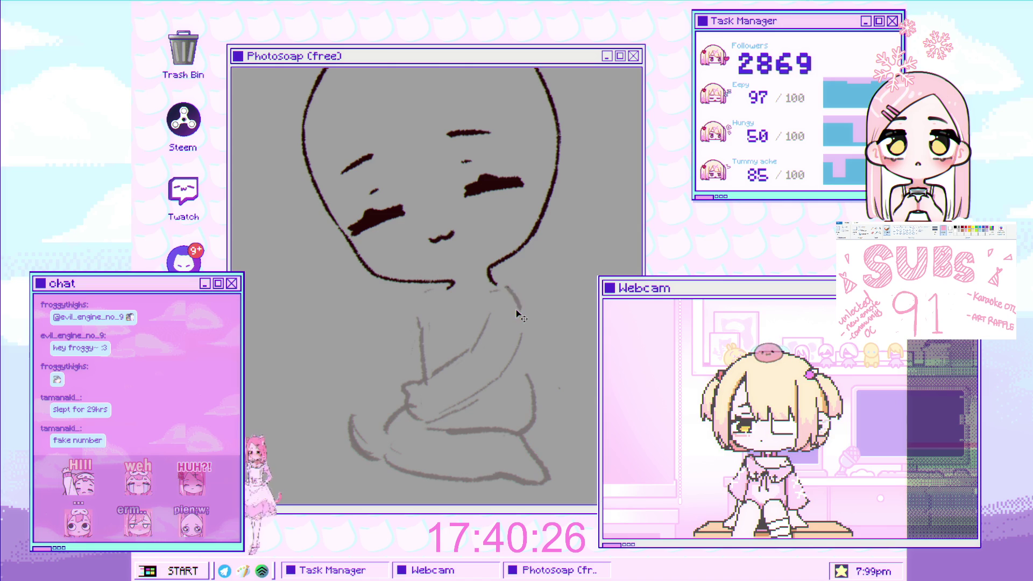
{"action": "mouse_move", "coordinate": [523, 336]}
{"action": "left_mouse_down"}
{"action": "mouse_move", "coordinate": [503, 308]}
{"action": "mouse_move", "coordinate": [445, 270]}
{"action": "left_mouse_up"}
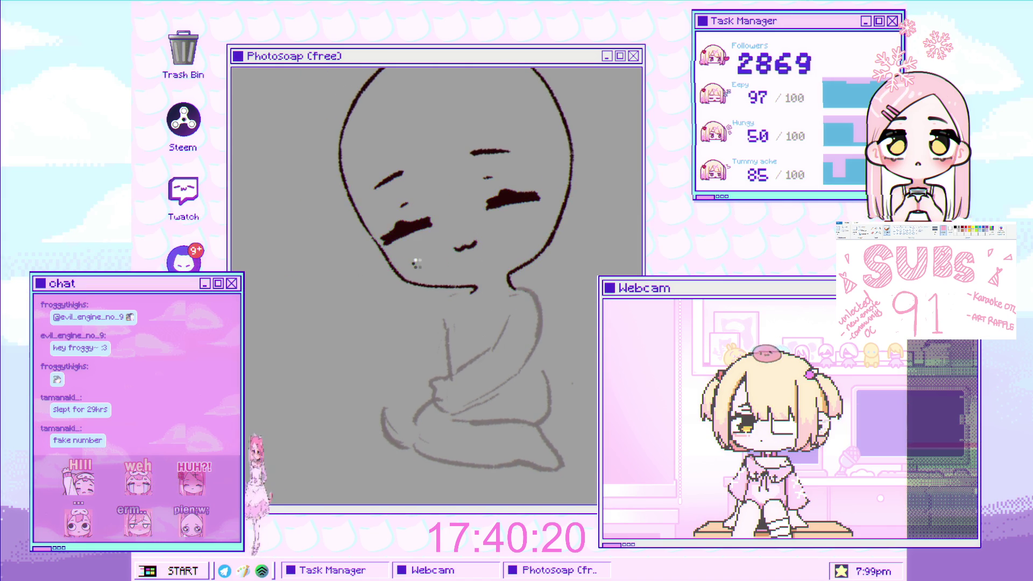
{"action": "key", "text": "alt+Tab"}
{"action": "left_click", "coordinate": [498, 289]}
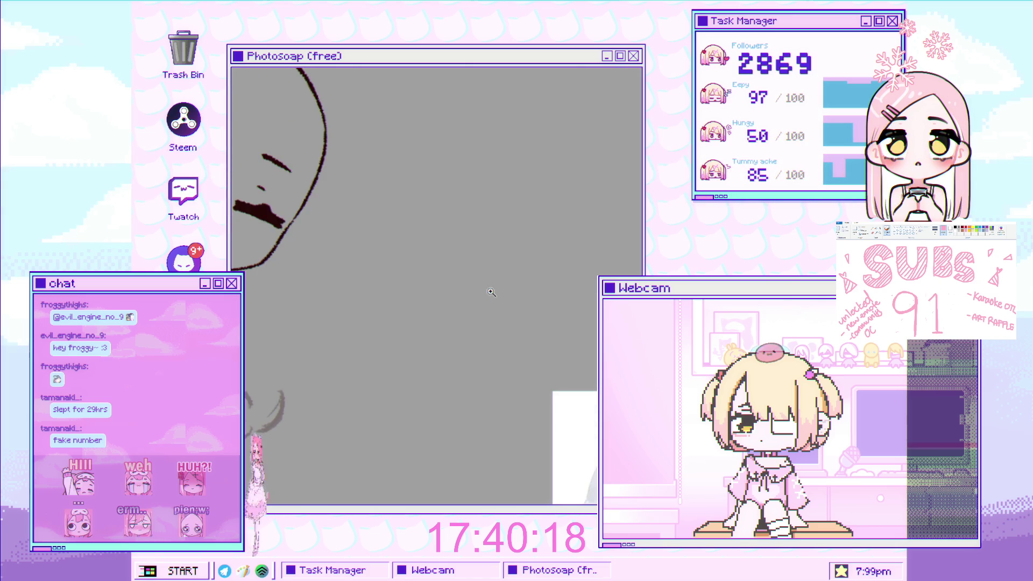
{"action": "scroll", "coordinate": [391, 286], "scroll_direction": "down", "scroll_amount": 2}
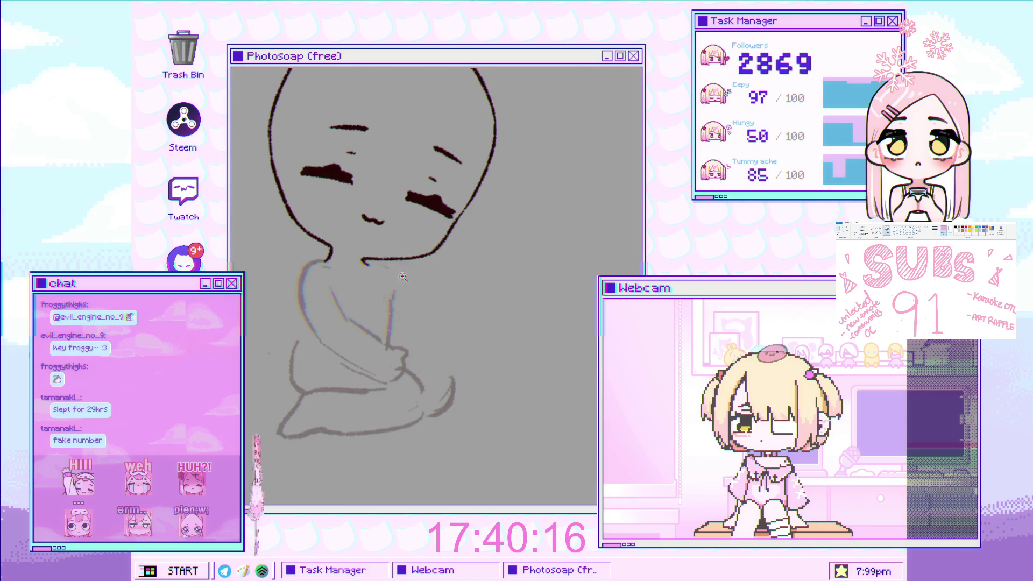
{"action": "scroll", "coordinate": [390, 280], "scroll_direction": "up", "scroll_amount": 1}
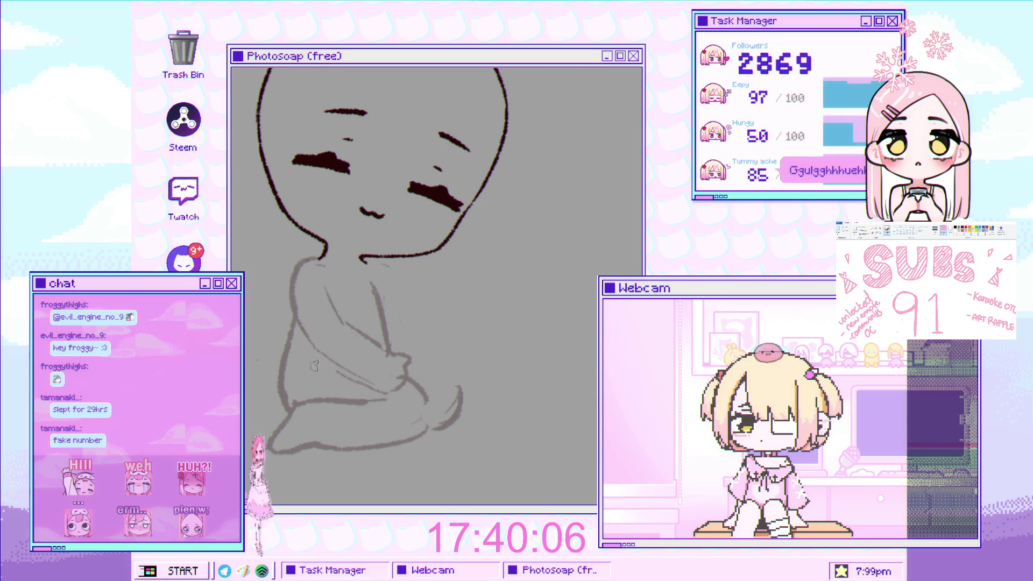
{"action": "scroll", "coordinate": [314, 365], "scroll_direction": "up", "scroll_amount": 2}
{"action": "scroll", "coordinate": [374, 328], "scroll_direction": "up", "scroll_amount": 2}
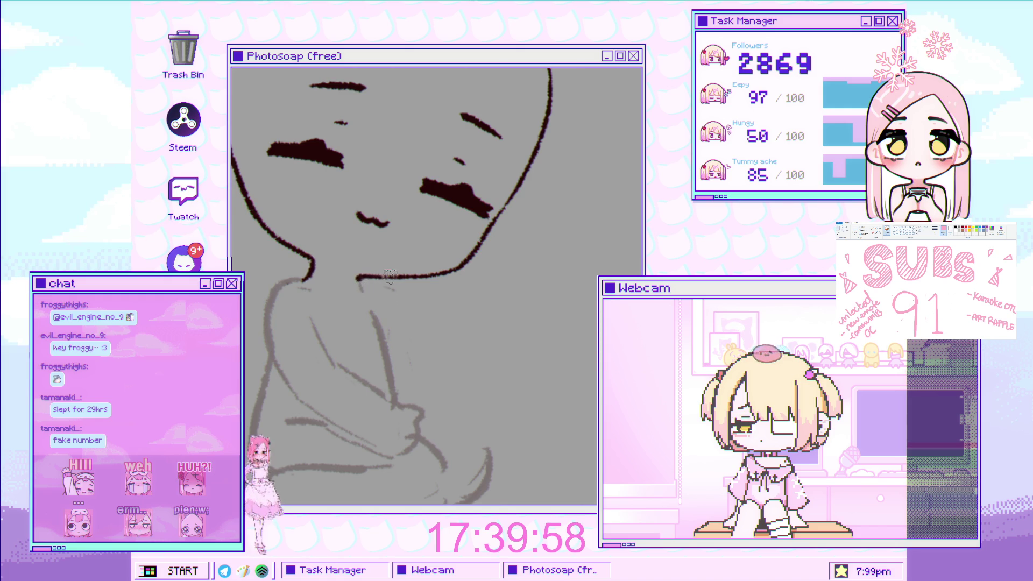
{"action": "scroll", "coordinate": [386, 275], "scroll_direction": "down", "scroll_amount": 2}
{"action": "scroll", "coordinate": [395, 267], "scroll_direction": "up", "scroll_amount": 2}
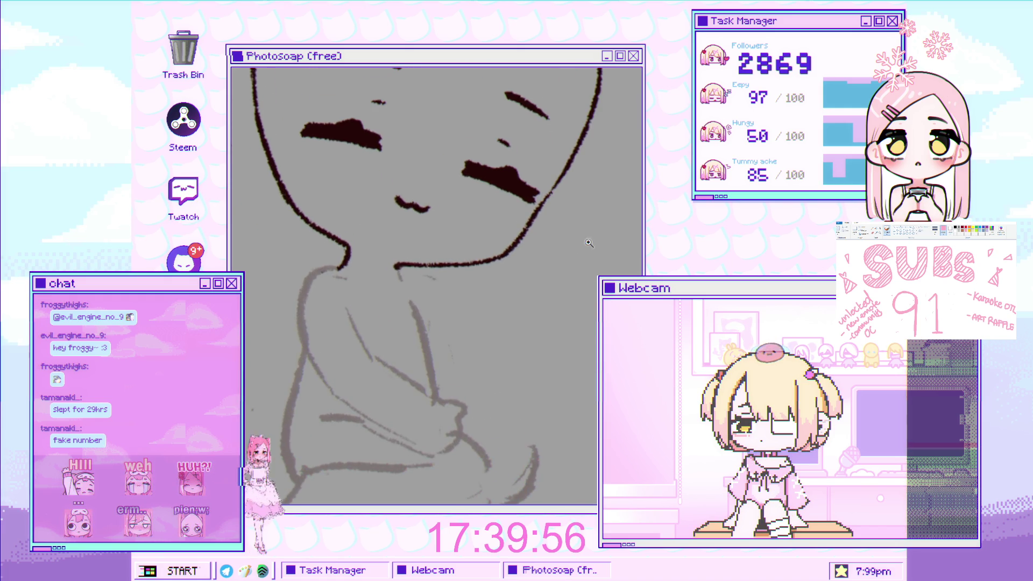
{"action": "scroll", "coordinate": [596, 239], "scroll_direction": "down", "scroll_amount": 1}
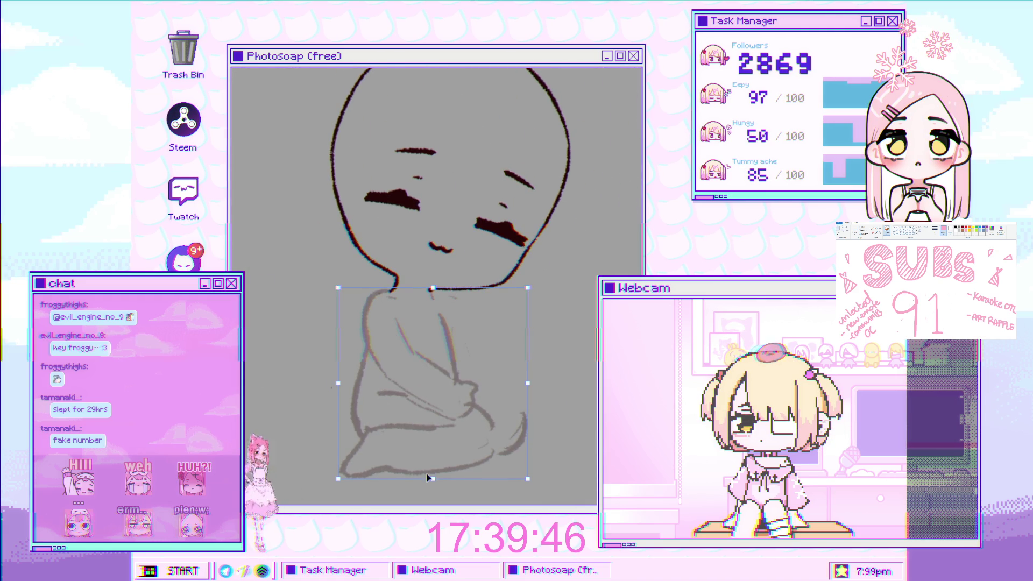
Stretch the body sketch taller and wider from the bottom handle and commit the transform.
{"action": "left_click_drag", "start_coordinate": [432, 482], "coordinate": [434, 501]}
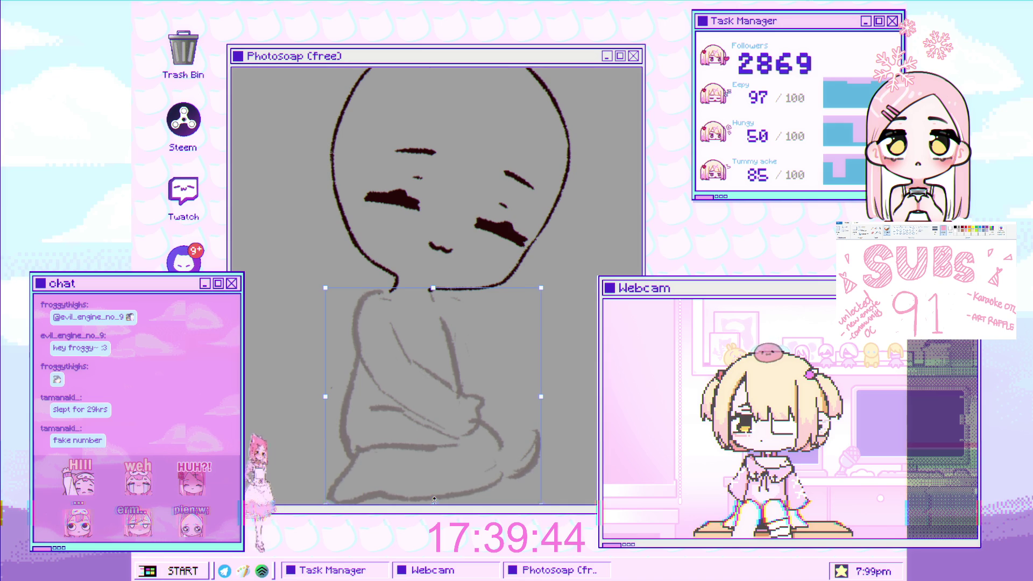
{"action": "left_click_drag", "start_coordinate": [459, 373], "coordinate": [458, 414]}
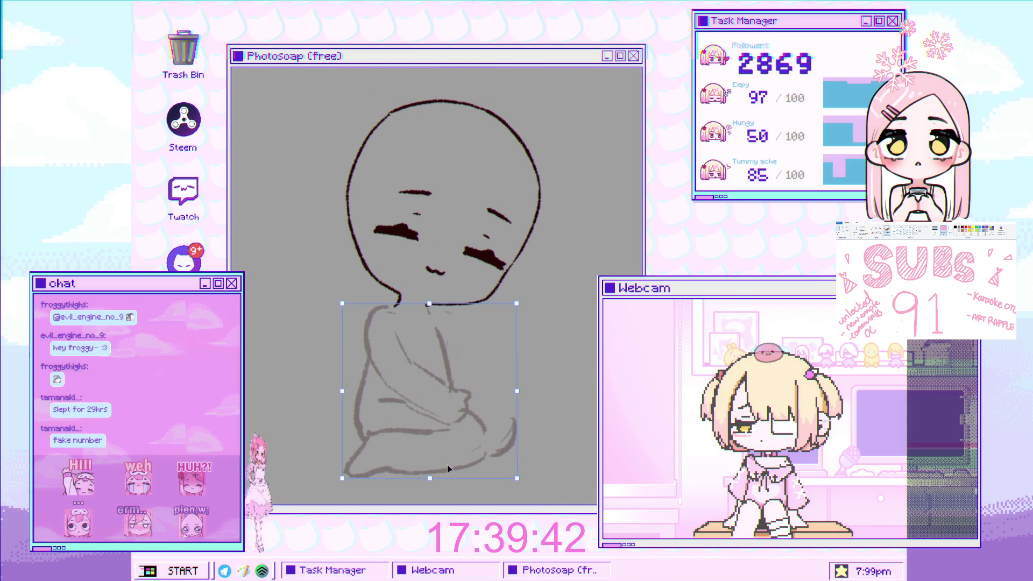
{"action": "key", "text": "Return"}
{"action": "scroll", "coordinate": [439, 340], "scroll_direction": "up", "scroll_amount": 2}
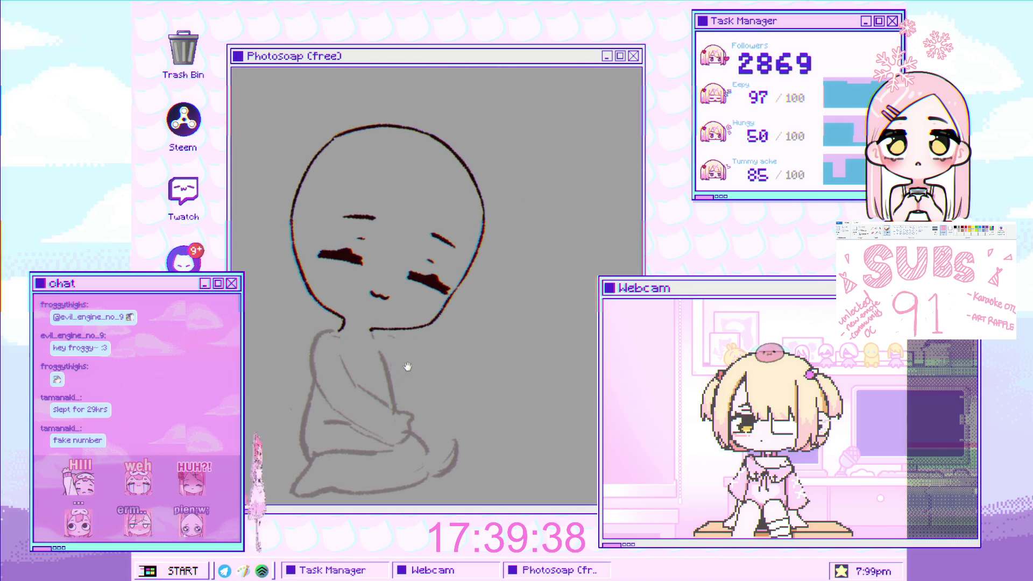
{"action": "scroll", "coordinate": [411, 353], "scroll_direction": "up", "scroll_amount": 2}
{"action": "scroll", "coordinate": [411, 420], "scroll_direction": "up", "scroll_amount": 2}
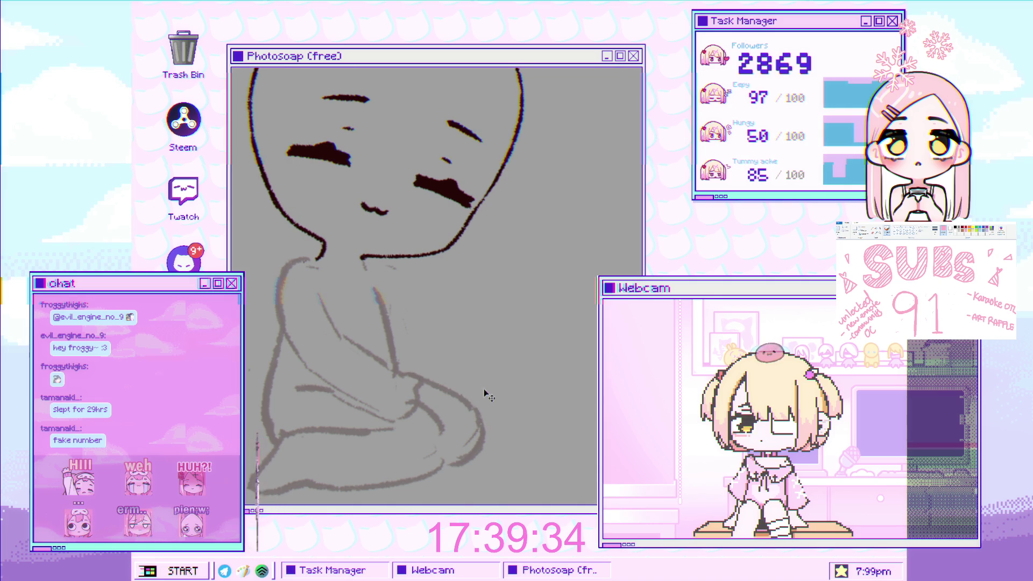
{"action": "scroll", "coordinate": [463, 364], "scroll_direction": "down", "scroll_amount": 2}
{"action": "scroll", "coordinate": [464, 364], "scroll_direction": "up", "scroll_amount": 2}
{"action": "scroll", "coordinate": [427, 430], "scroll_direction": "up", "scroll_amount": 1}
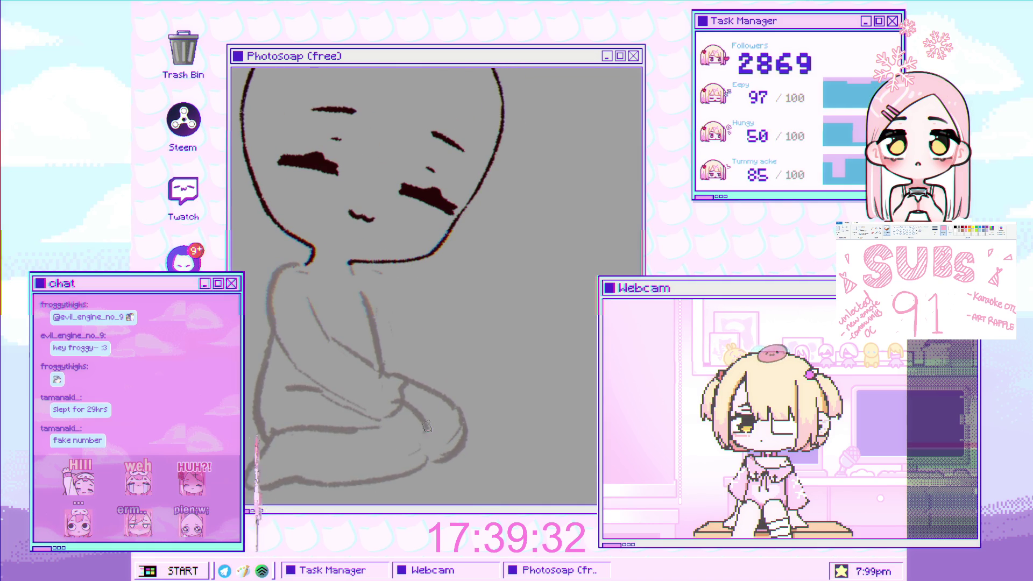
{"action": "scroll", "coordinate": [434, 415], "scroll_direction": "down", "scroll_amount": 2}
{"action": "scroll", "coordinate": [449, 385], "scroll_direction": "up", "scroll_amount": 1}
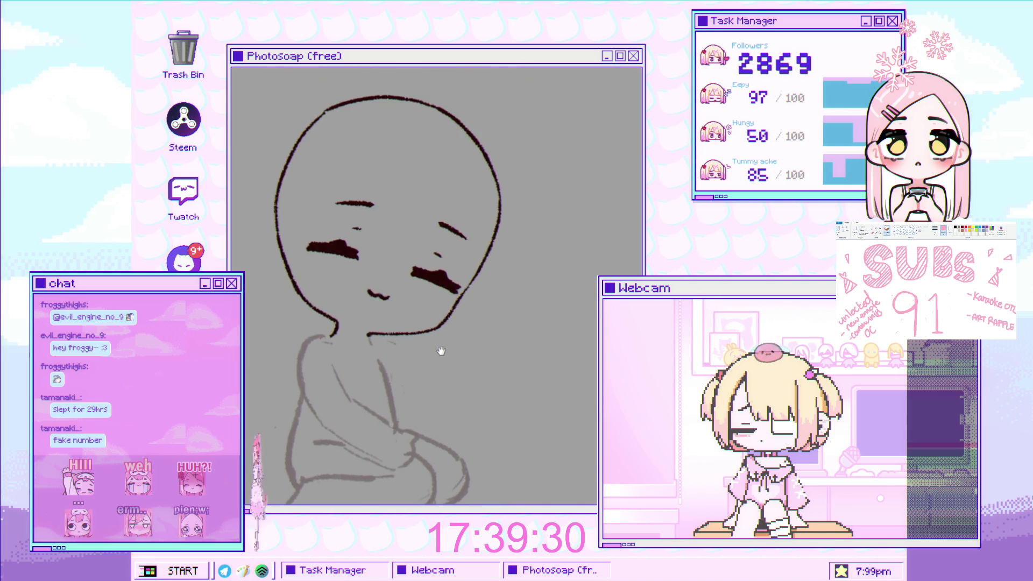
{"action": "scroll", "coordinate": [438, 358], "scroll_direction": "up", "scroll_amount": 1}
Check the character reference, undo the stray stroke near the neck and recenter on the figure.
{"action": "key", "text": "alt+Tab"}
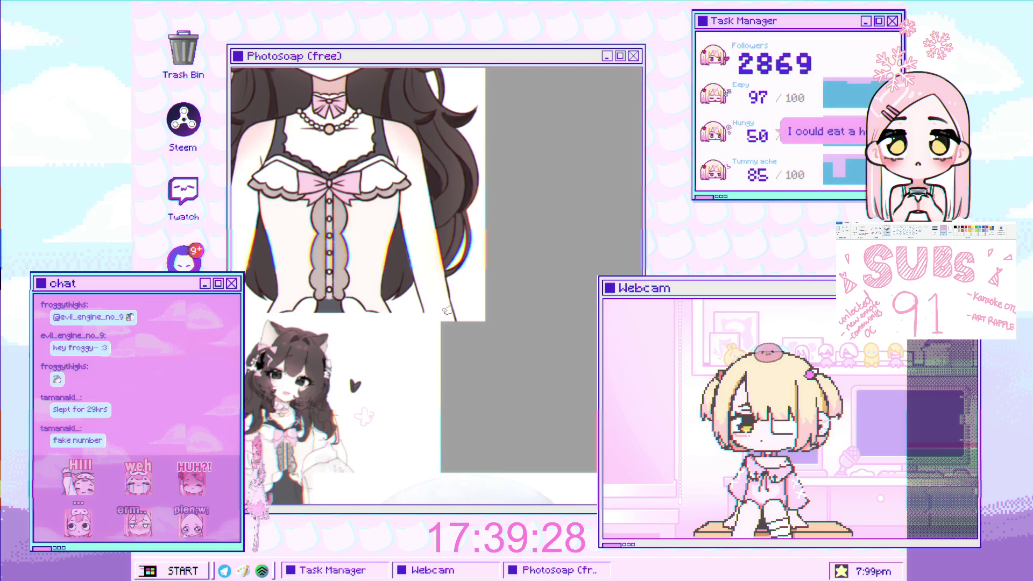
{"action": "key", "text": "alt+Tab"}
{"action": "scroll", "coordinate": [450, 299], "scroll_direction": "down", "scroll_amount": 2}
{"action": "scroll", "coordinate": [428, 279], "scroll_direction": "up", "scroll_amount": 1}
{"action": "scroll", "coordinate": [411, 261], "scroll_direction": "up", "scroll_amount": 2}
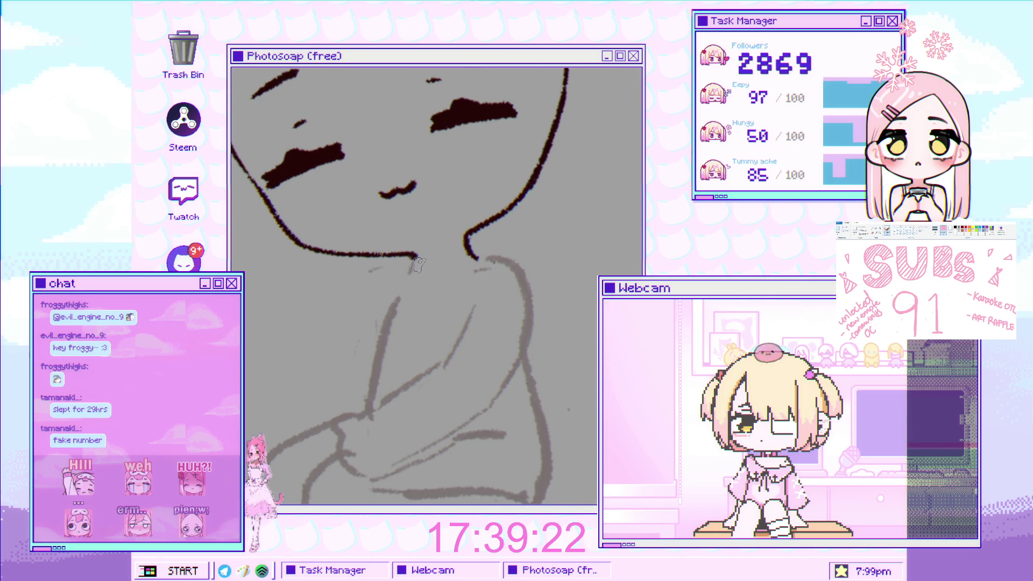
{"action": "key", "text": "ctrl+z"}
{"action": "scroll", "coordinate": [418, 285], "scroll_direction": "down", "scroll_amount": 3}
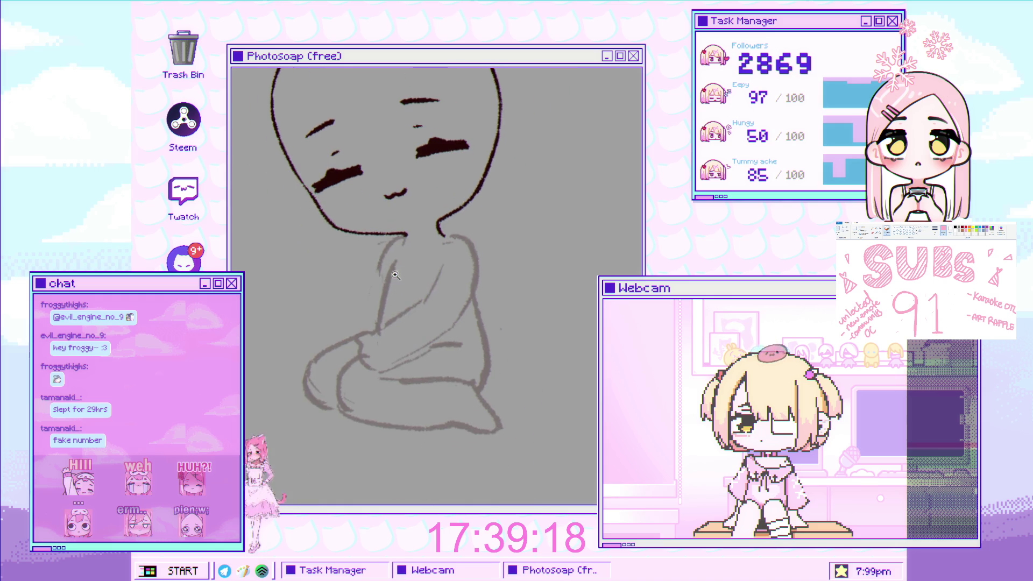
{"action": "scroll", "coordinate": [422, 269], "scroll_direction": "up", "scroll_amount": 1}
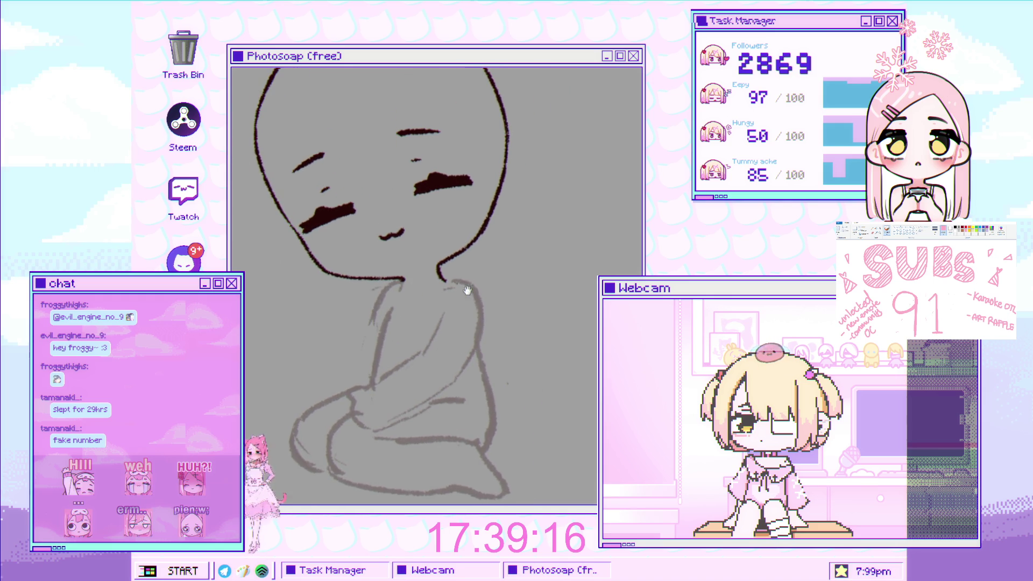
{"action": "scroll", "coordinate": [470, 302], "scroll_direction": "down", "scroll_amount": 2}
{"action": "scroll", "coordinate": [489, 270], "scroll_direction": "down", "scroll_amount": 1}
{"action": "scroll", "coordinate": [473, 274], "scroll_direction": "up", "scroll_amount": 1}
{"action": "scroll", "coordinate": [473, 275], "scroll_direction": "up", "scroll_amount": 1}
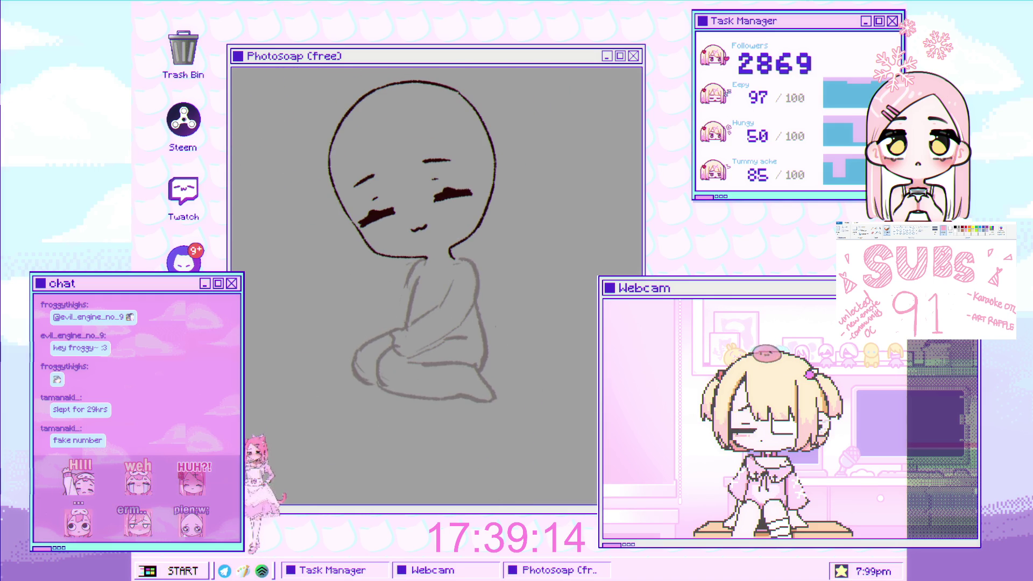
{"action": "scroll", "coordinate": [417, 287], "scroll_direction": "up", "scroll_amount": 1}
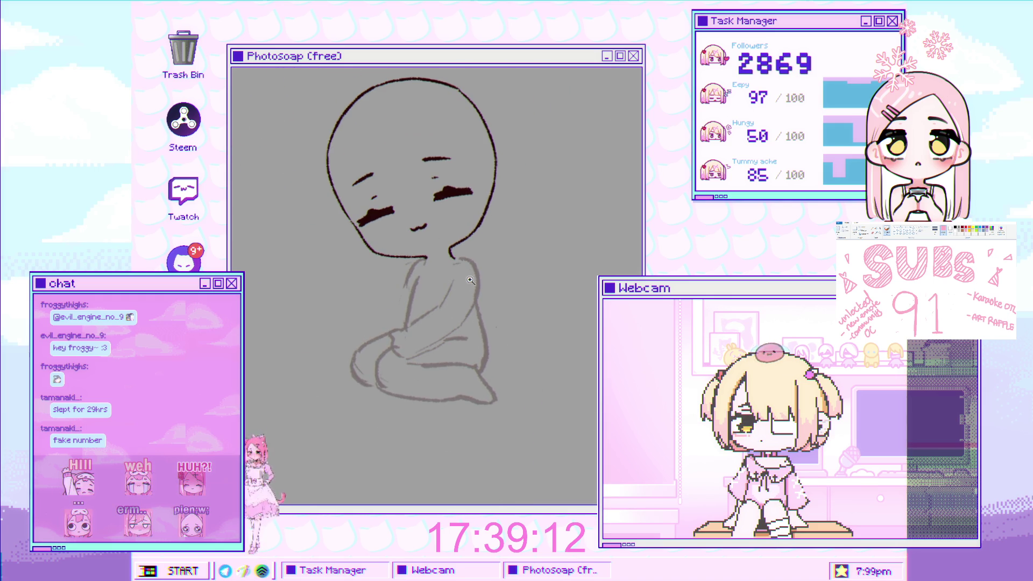
{"action": "scroll", "coordinate": [452, 283], "scroll_direction": "up", "scroll_amount": 1}
{"action": "scroll", "coordinate": [474, 278], "scroll_direction": "up", "scroll_amount": 1}
{"action": "scroll", "coordinate": [478, 279], "scroll_direction": "up", "scroll_amount": 1}
{"action": "scroll", "coordinate": [477, 278], "scroll_direction": "down", "scroll_amount": 1}
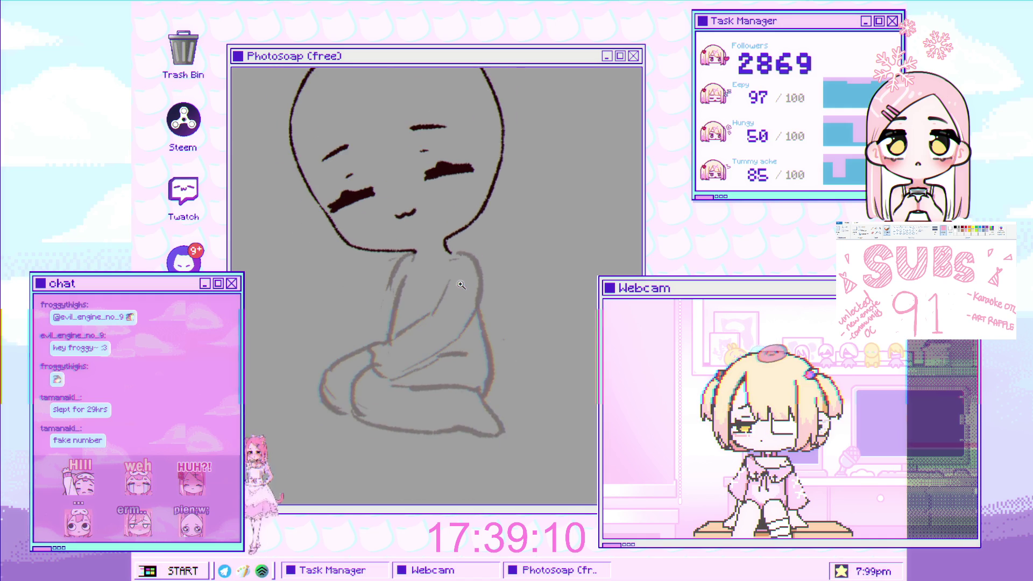
{"action": "scroll", "coordinate": [485, 276], "scroll_direction": "down", "scroll_amount": 1}
{"action": "scroll", "coordinate": [488, 275], "scroll_direction": "down", "scroll_amount": 1}
{"action": "scroll", "coordinate": [492, 273], "scroll_direction": "down", "scroll_amount": 1}
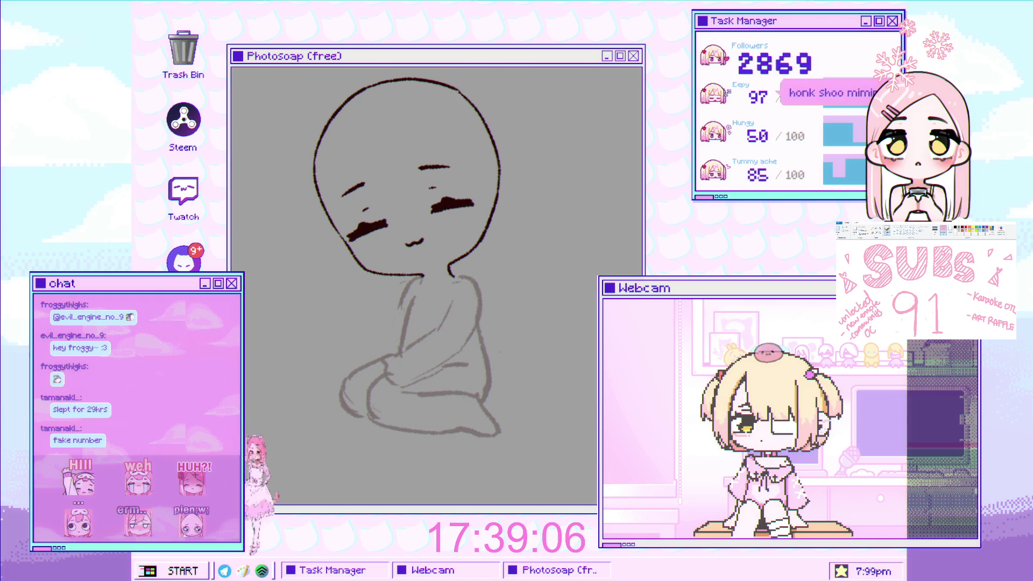
{"action": "left_click_drag", "start_coordinate": [421, 244], "coordinate": [441, 191]}
{"action": "scroll", "coordinate": [442, 190], "scroll_direction": "down", "scroll_amount": 2}
{"action": "scroll", "coordinate": [442, 190], "scroll_direction": "up", "scroll_amount": 1}
{"action": "scroll", "coordinate": [442, 191], "scroll_direction": "down", "scroll_amount": 1}
{"action": "scroll", "coordinate": [436, 207], "scroll_direction": "up", "scroll_amount": 1}
{"action": "scroll", "coordinate": [425, 227], "scroll_direction": "up", "scroll_amount": 1}
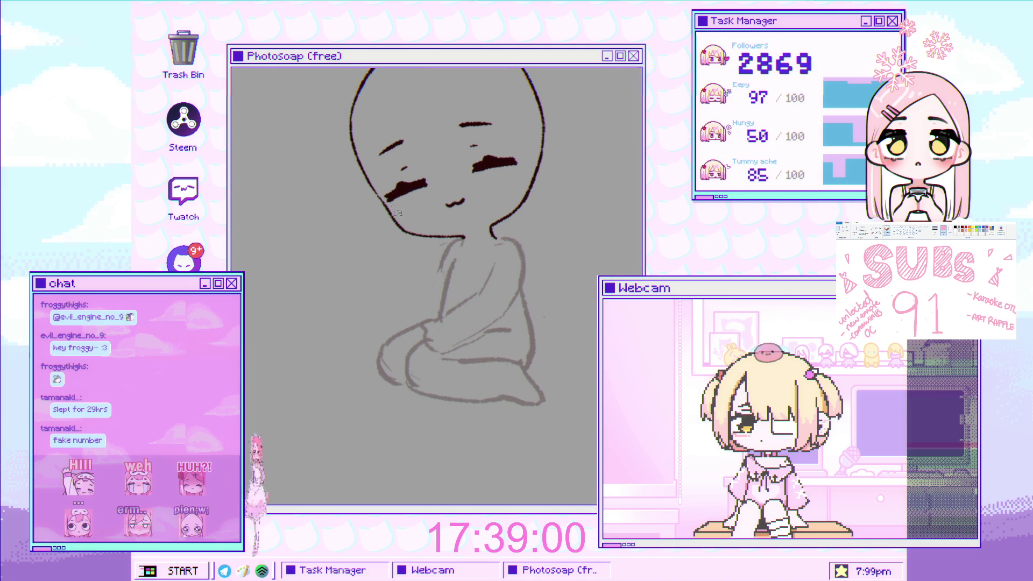
Undo a long face stroke and sketch thin guide lines across the face and the figure's right side.
{"action": "key", "text": "ctrl+z"}
{"action": "mouse_move", "coordinate": [327, 174]}
{"action": "left_mouse_down"}
{"action": "mouse_move", "coordinate": [432, 242]}
{"action": "mouse_move", "coordinate": [442, 303]}
{"action": "left_mouse_up"}
{"action": "left_click_drag", "start_coordinate": [392, 204], "coordinate": [436, 247]}
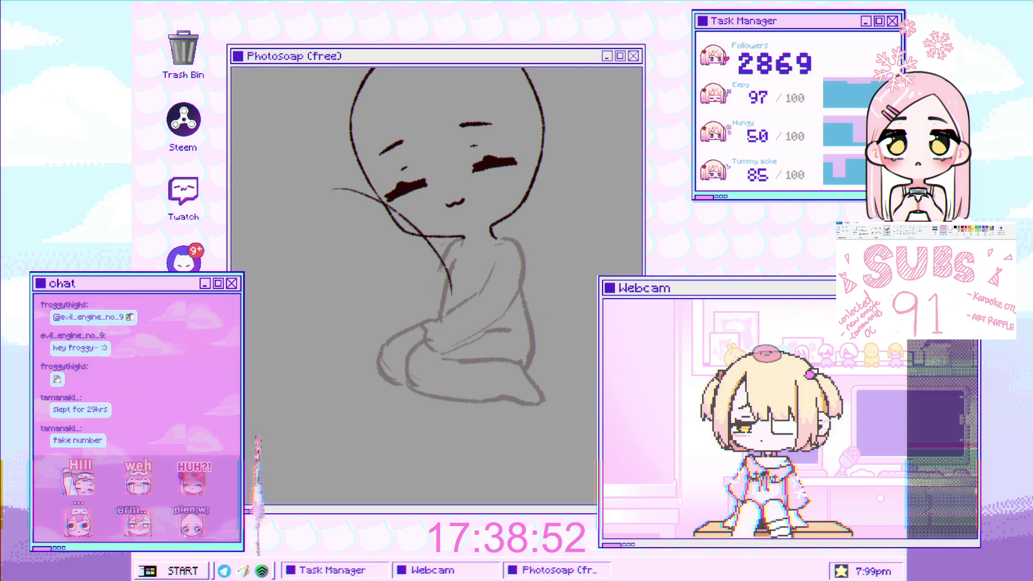
{"action": "left_click_drag", "start_coordinate": [462, 266], "coordinate": [458, 296]}
Draw a curved arc left of the head, redoing it until a shorter arc looks right.
{"action": "left_click_drag", "start_coordinate": [362, 187], "coordinate": [268, 268]}
{"action": "key", "text": "ctrl+z"}
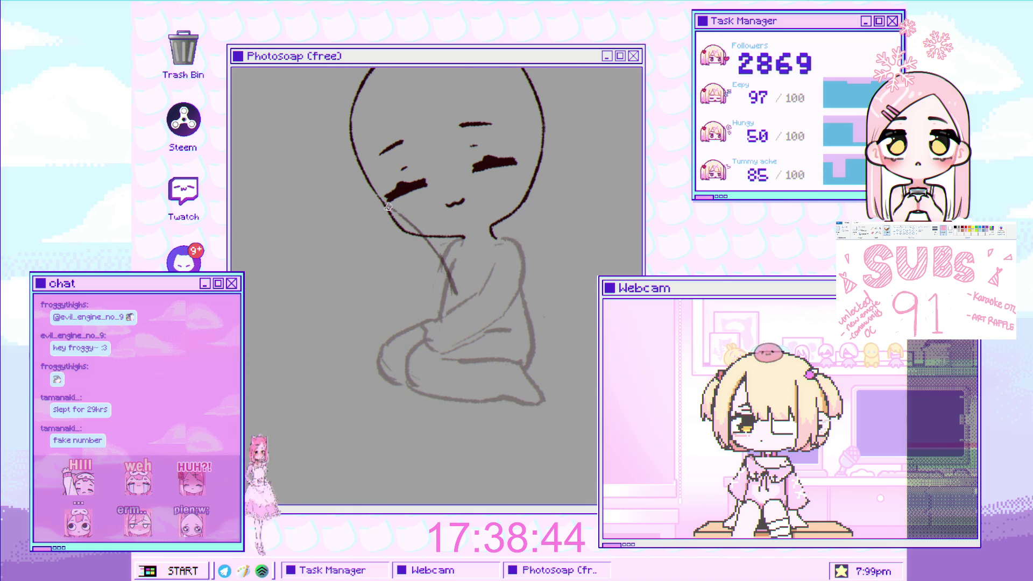
{"action": "left_click_drag", "start_coordinate": [376, 200], "coordinate": [264, 238]}
{"action": "key", "text": "ctrl+z"}
{"action": "left_click_drag", "start_coordinate": [371, 196], "coordinate": [274, 233]}
{"action": "key", "text": "ctrl+z"}
{"action": "left_click_drag", "start_coordinate": [375, 193], "coordinate": [232, 246]}
{"action": "key", "text": "ctrl+z"}
{"action": "left_click_drag", "start_coordinate": [374, 193], "coordinate": [233, 244]}
{"action": "key", "text": "ctrl+z"}
{"action": "mouse_move", "coordinate": [374, 192]}
{"action": "left_mouse_down"}
{"action": "mouse_move", "coordinate": [262, 211]}
{"action": "mouse_move", "coordinate": [232, 236]}
{"action": "left_mouse_up"}
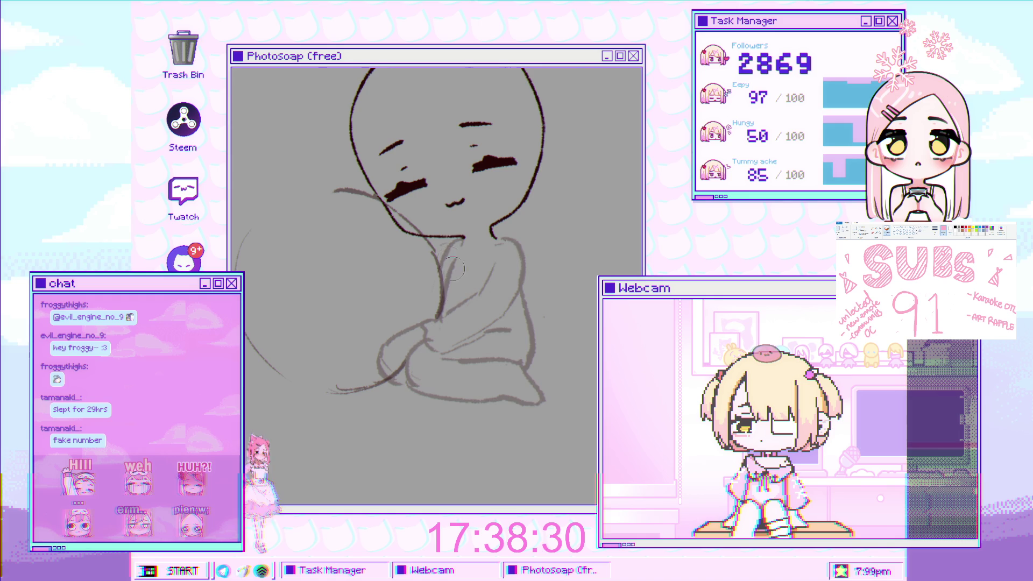
{"action": "scroll", "coordinate": [416, 289], "scroll_direction": "down", "scroll_amount": 1}
{"action": "scroll", "coordinate": [415, 289], "scroll_direction": "up", "scroll_amount": 1}
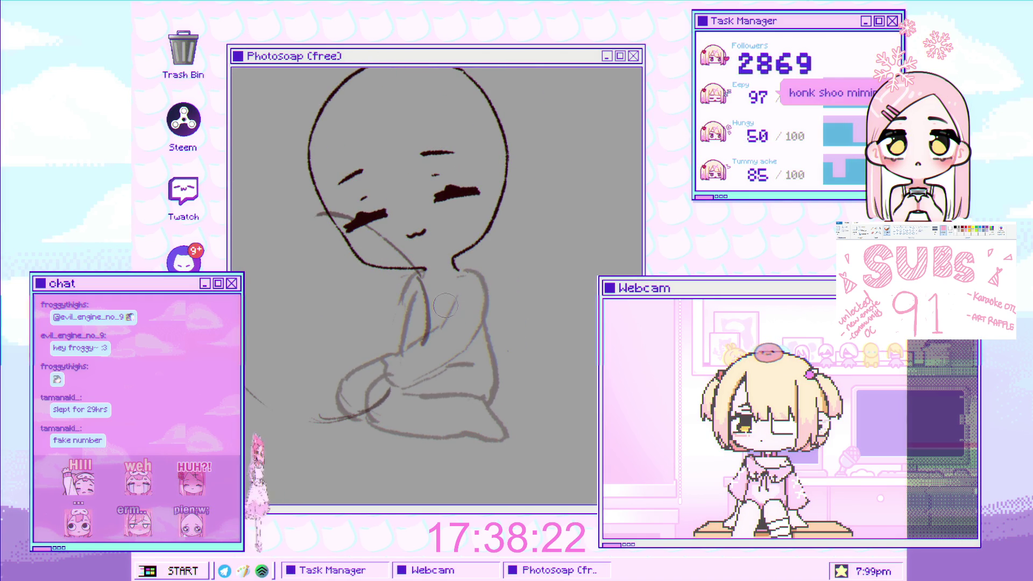
{"action": "scroll", "coordinate": [460, 312], "scroll_direction": "up", "scroll_amount": 1}
{"action": "scroll", "coordinate": [459, 312], "scroll_direction": "down", "scroll_amount": 1}
{"action": "scroll", "coordinate": [428, 324], "scroll_direction": "down", "scroll_amount": 2}
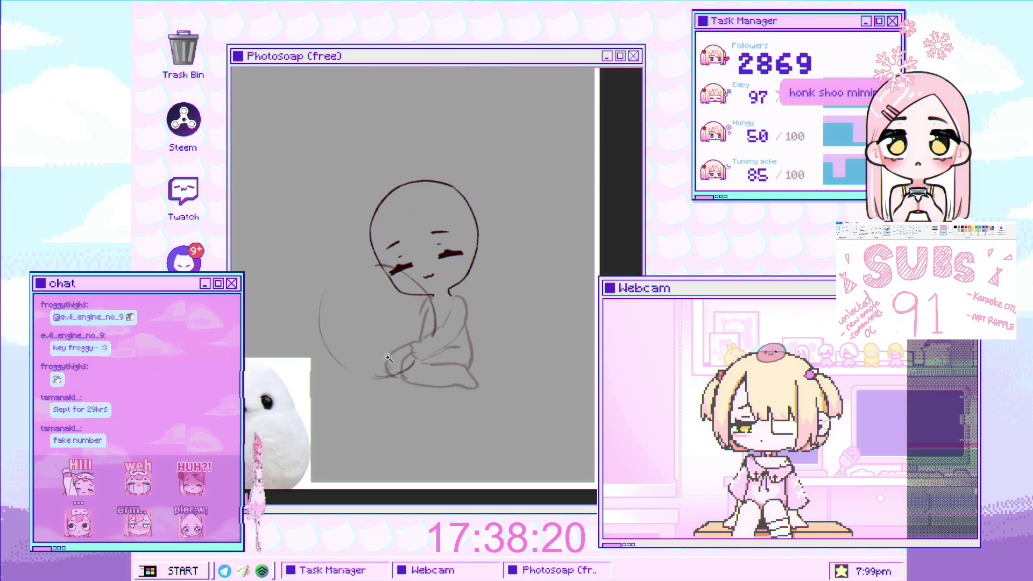
{"action": "scroll", "coordinate": [391, 344], "scroll_direction": "up", "scroll_amount": 1}
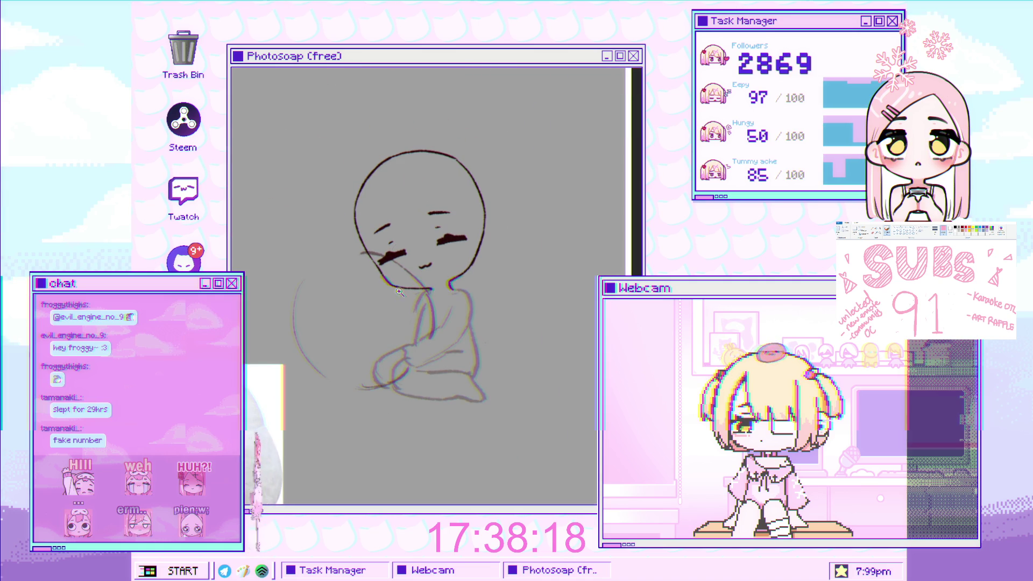
{"action": "scroll", "coordinate": [401, 270], "scroll_direction": "up", "scroll_amount": 3}
Sketch the curved arm strokes reaching across the body in a hugging pose, redrawing until they fit.
{"action": "left_click_drag", "start_coordinate": [509, 341], "coordinate": [493, 315]}
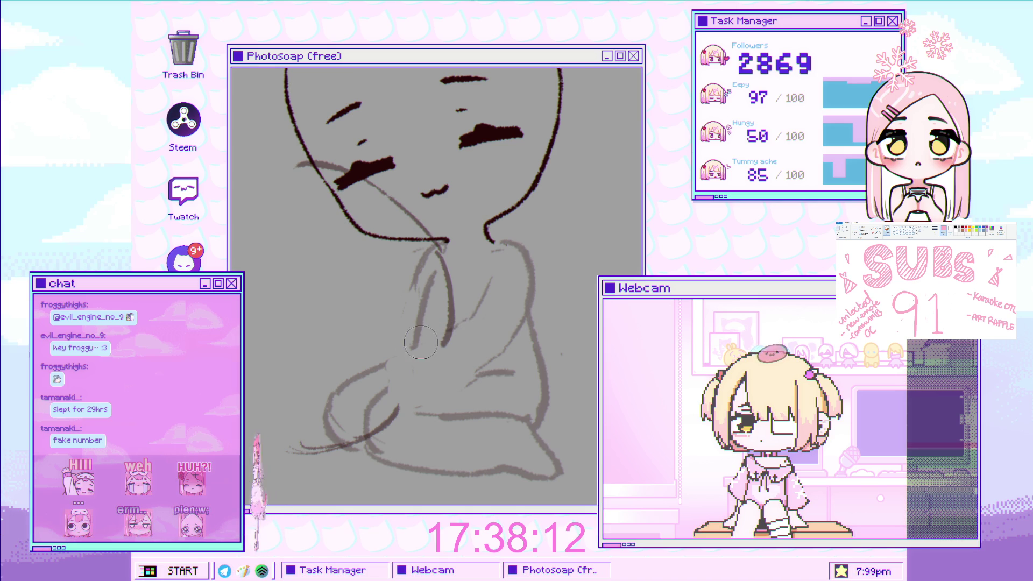
{"action": "mouse_move", "coordinate": [452, 317]}
{"action": "left_mouse_down"}
{"action": "mouse_move", "coordinate": [387, 300]}
{"action": "mouse_move", "coordinate": [379, 353]}
{"action": "left_mouse_up"}
{"action": "key", "text": "ctrl+z"}
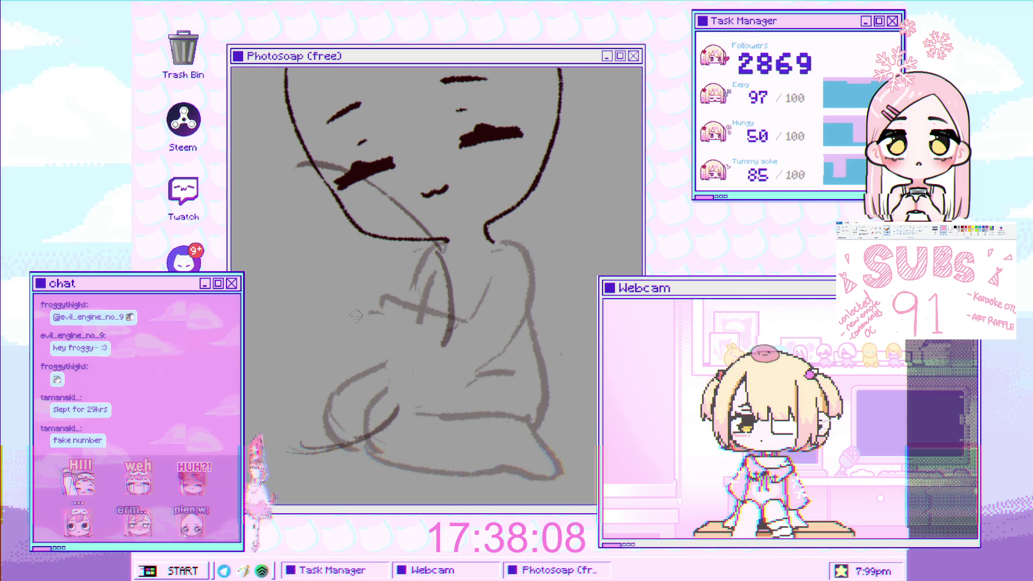
{"action": "left_click_drag", "start_coordinate": [368, 309], "coordinate": [377, 359]}
{"action": "key", "text": "ctrl+z"}
{"action": "mouse_move", "coordinate": [381, 303]}
{"action": "left_mouse_down"}
{"action": "mouse_move", "coordinate": [383, 357]}
{"action": "mouse_move", "coordinate": [479, 368]}
{"action": "left_mouse_up"}
{"action": "scroll", "coordinate": [495, 334], "scroll_direction": "down", "scroll_amount": 2}
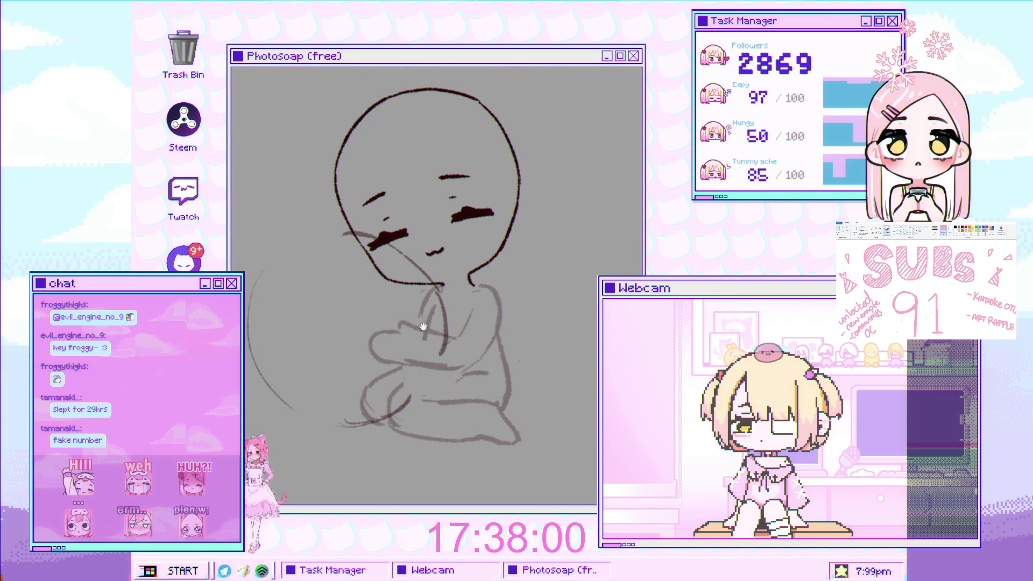
{"action": "scroll", "coordinate": [371, 320], "scroll_direction": "up", "scroll_amount": 3}
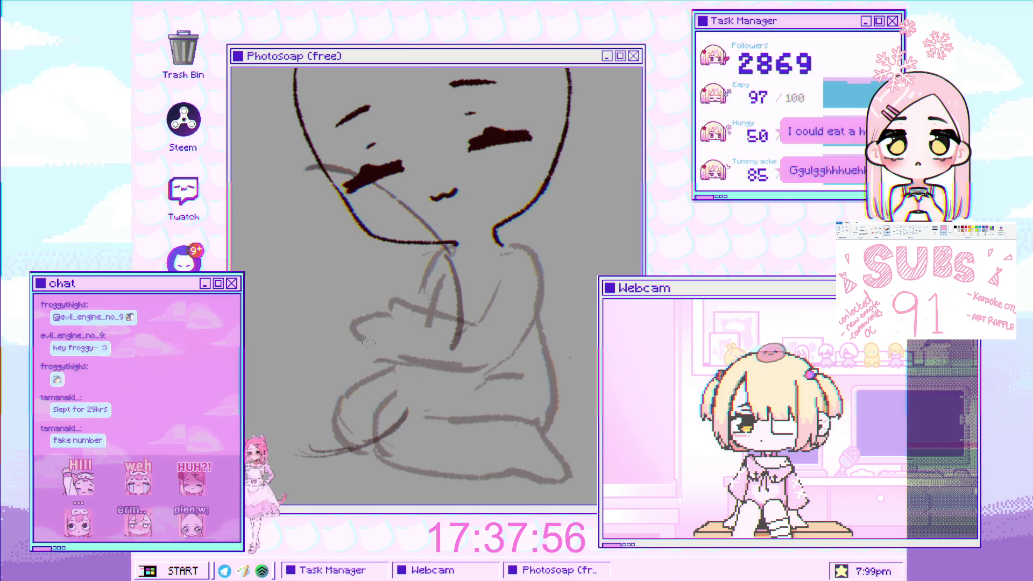
{"action": "scroll", "coordinate": [402, 371], "scroll_direction": "down", "scroll_amount": 1}
{"action": "scroll", "coordinate": [402, 371], "scroll_direction": "up", "scroll_amount": 1}
{"action": "scroll", "coordinate": [399, 351], "scroll_direction": "up", "scroll_amount": 1}
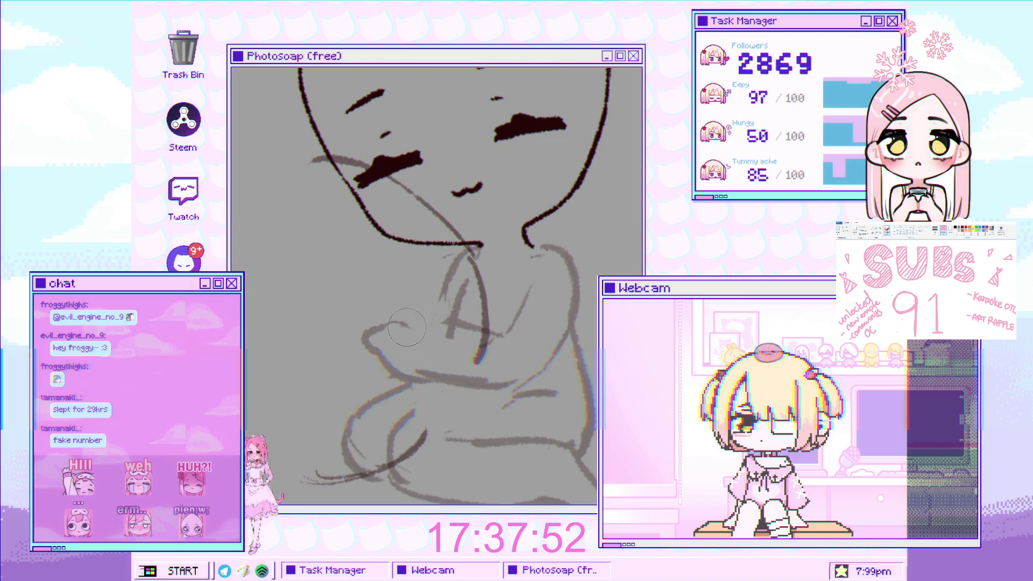
{"action": "mouse_move", "coordinate": [369, 333]}
{"action": "left_mouse_down"}
{"action": "mouse_move", "coordinate": [407, 317]}
{"action": "mouse_move", "coordinate": [434, 321]}
{"action": "mouse_move", "coordinate": [429, 293]}
{"action": "mouse_move", "coordinate": [437, 315]}
{"action": "left_mouse_up"}
{"action": "scroll", "coordinate": [459, 326], "scroll_direction": "down", "scroll_amount": 2}
{"action": "scroll", "coordinate": [437, 316], "scroll_direction": "up", "scroll_amount": 2}
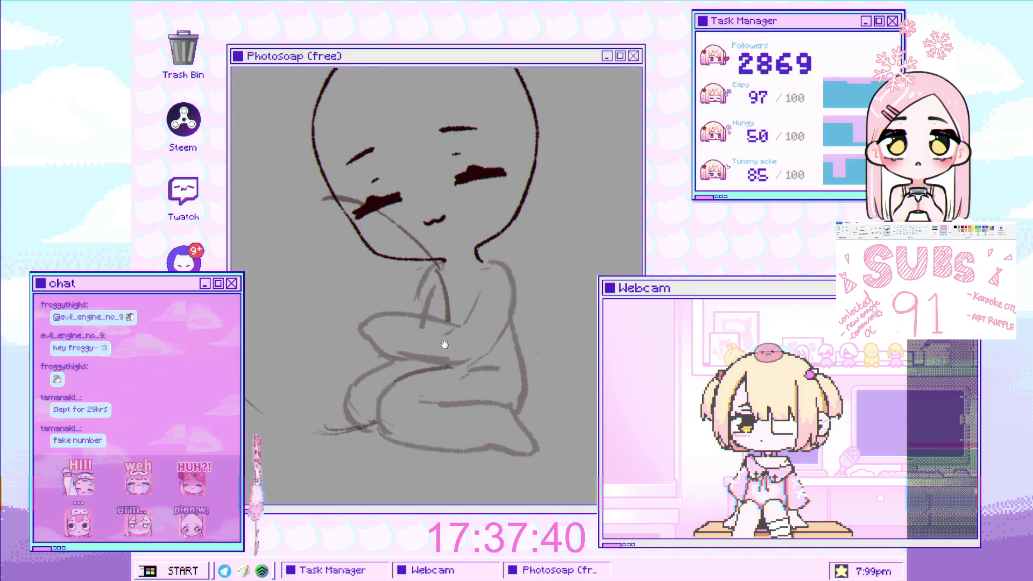
{"action": "left_click_drag", "start_coordinate": [444, 340], "coordinate": [431, 357]}
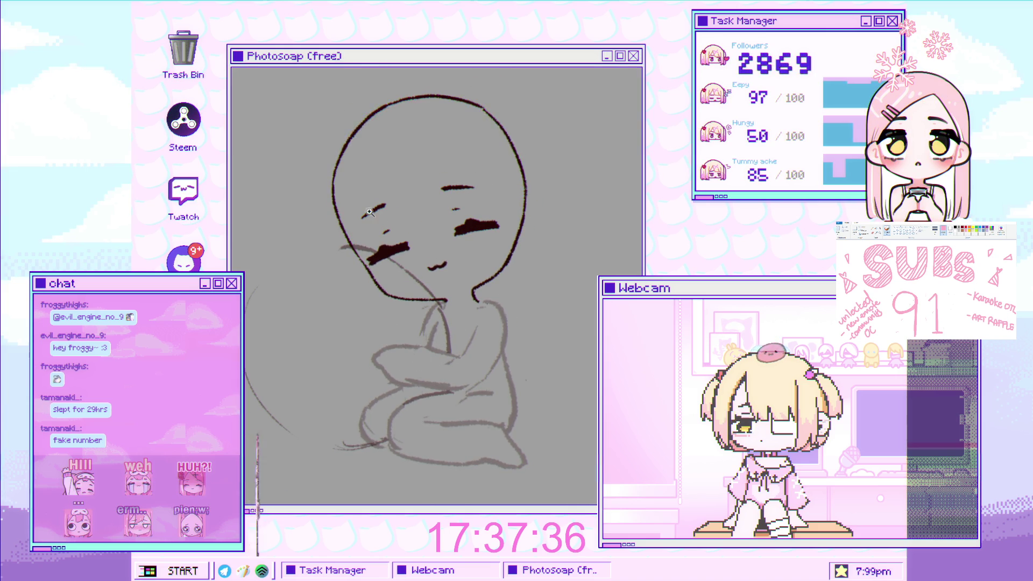
{"action": "scroll", "coordinate": [359, 199], "scroll_direction": "down", "scroll_amount": 2}
{"action": "scroll", "coordinate": [359, 198], "scroll_direction": "up", "scroll_amount": 2}
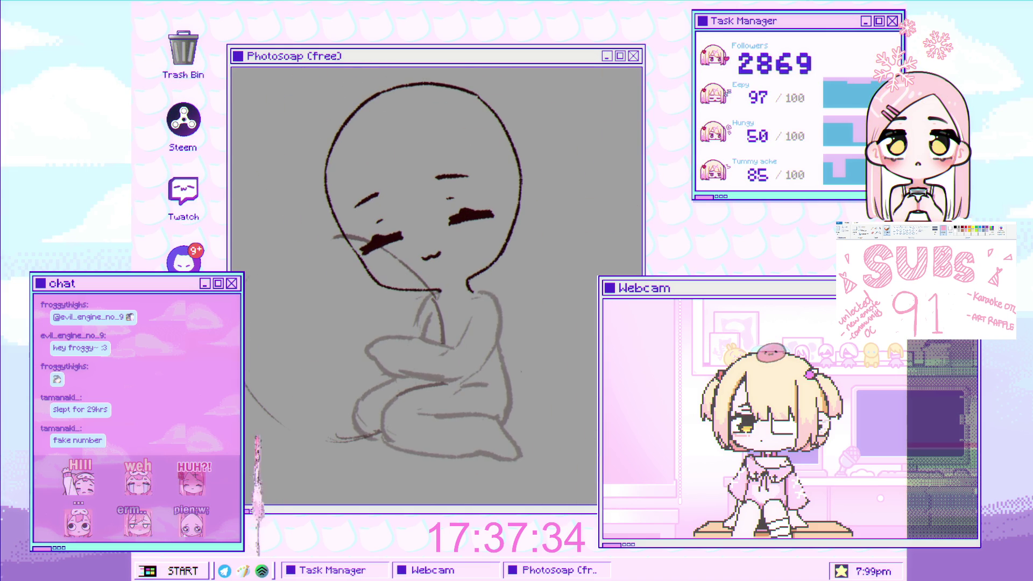
{"action": "scroll", "coordinate": [397, 265], "scroll_direction": "up", "scroll_amount": 1}
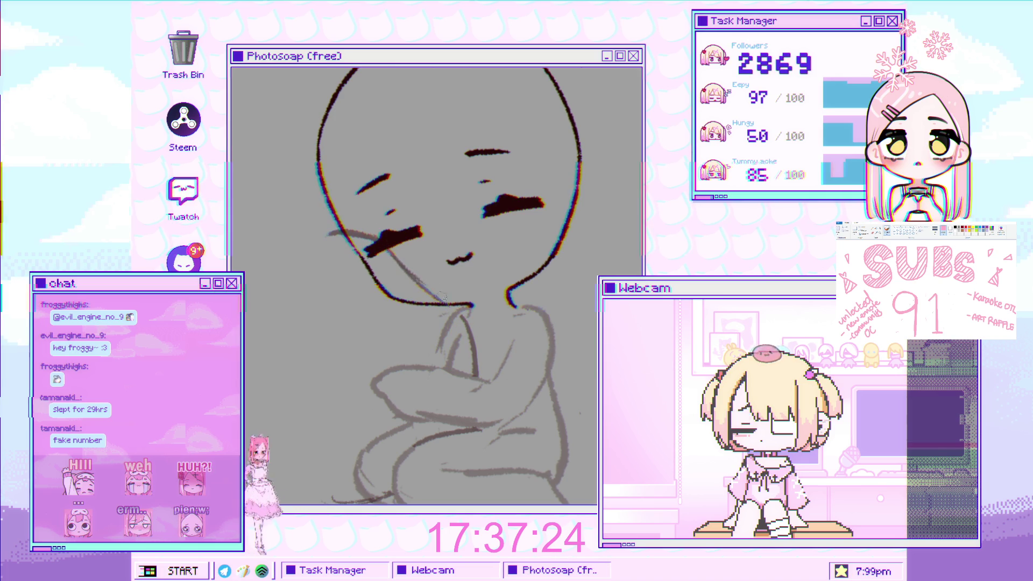
Ink the neck and shoulder line and redraw the arm arc as a long curve down the left side.
{"action": "mouse_move", "coordinate": [383, 257]}
{"action": "left_mouse_down"}
{"action": "mouse_move", "coordinate": [460, 308]}
{"action": "mouse_move", "coordinate": [470, 329]}
{"action": "left_mouse_up"}
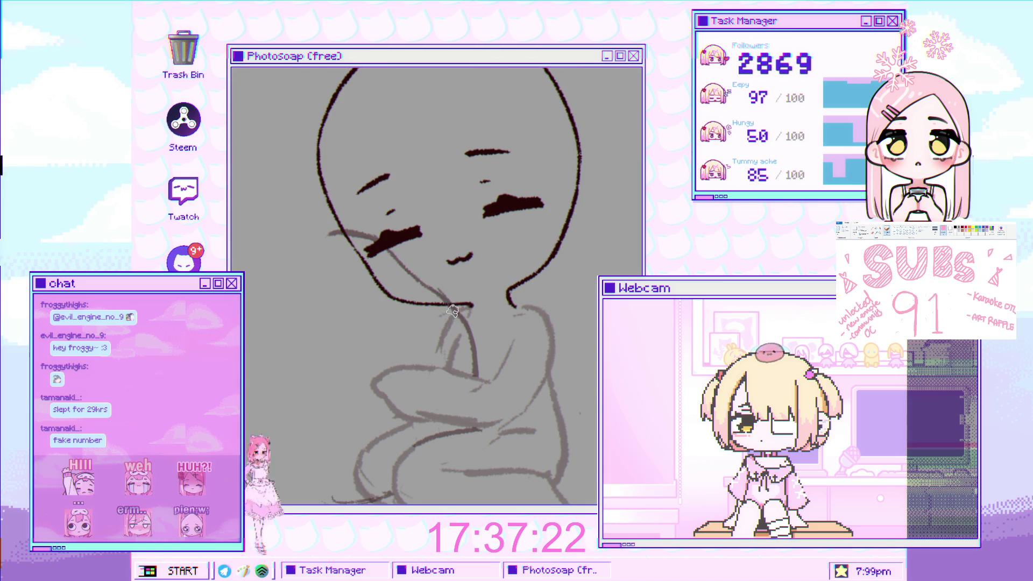
{"action": "scroll", "coordinate": [463, 305], "scroll_direction": "down", "scroll_amount": 3}
{"action": "scroll", "coordinate": [428, 145], "scroll_direction": "up", "scroll_amount": 3}
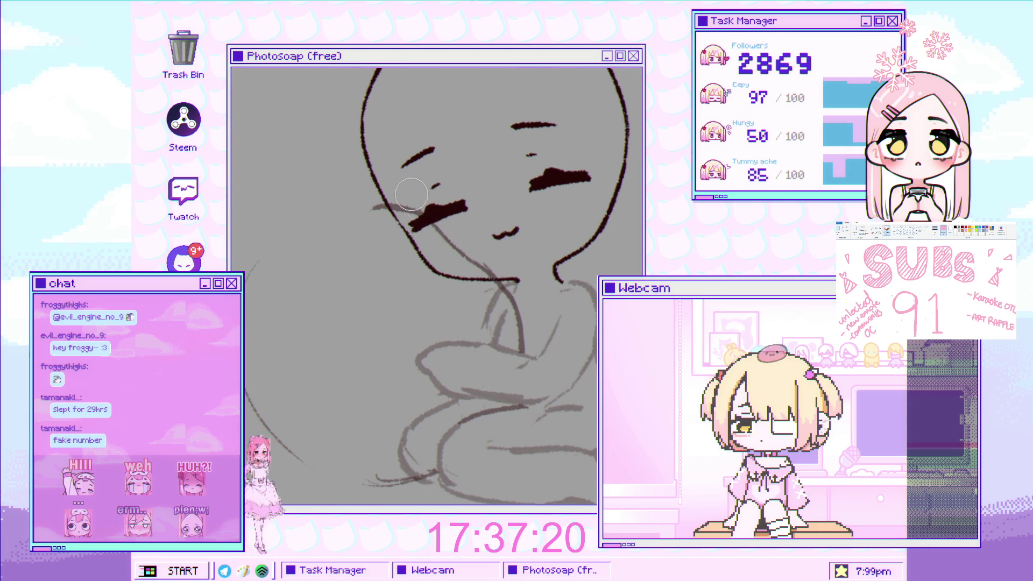
{"action": "left_click_drag", "start_coordinate": [386, 203], "coordinate": [323, 229]}
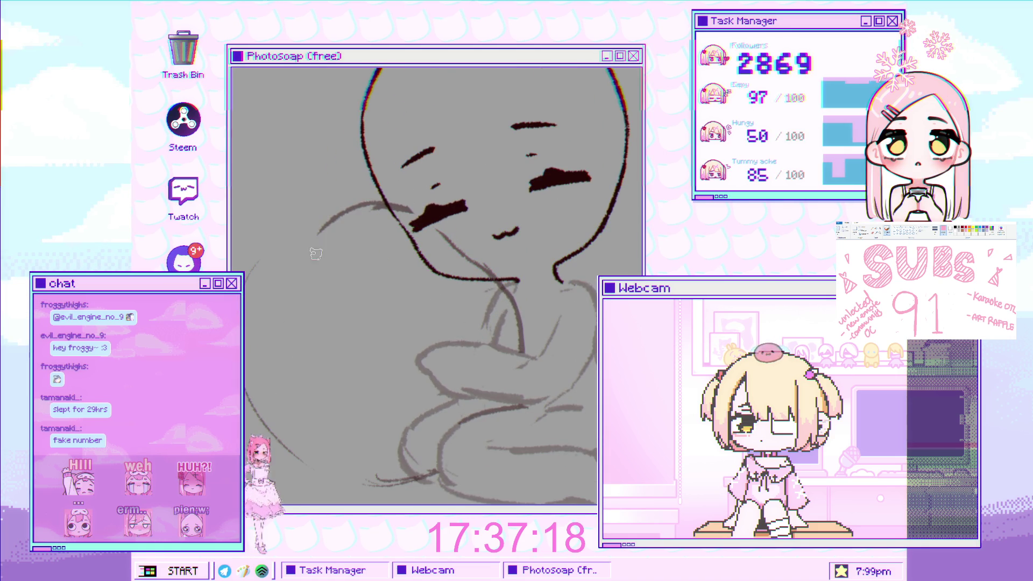
{"action": "key", "text": "ctrl+z"}
{"action": "left_click_drag", "start_coordinate": [405, 207], "coordinate": [290, 236]}
{"action": "key", "text": "ctrl+z"}
{"action": "mouse_move", "coordinate": [399, 206]}
{"action": "left_mouse_down"}
{"action": "mouse_move", "coordinate": [279, 242]}
{"action": "mouse_move", "coordinate": [265, 294]}
{"action": "left_mouse_up"}
{"action": "key", "text": "ctrl+z"}
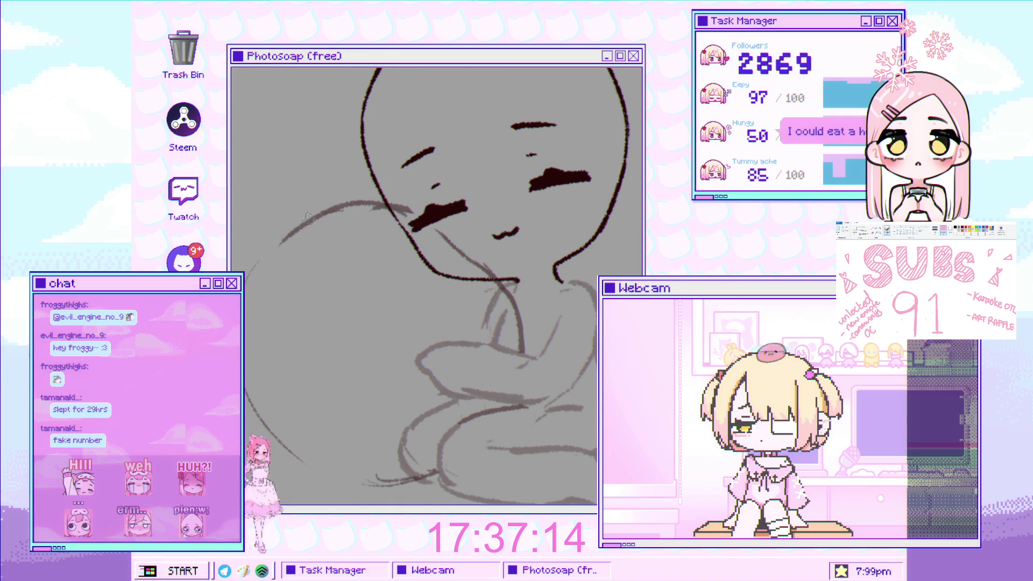
{"action": "left_click_drag", "start_coordinate": [326, 208], "coordinate": [249, 316]}
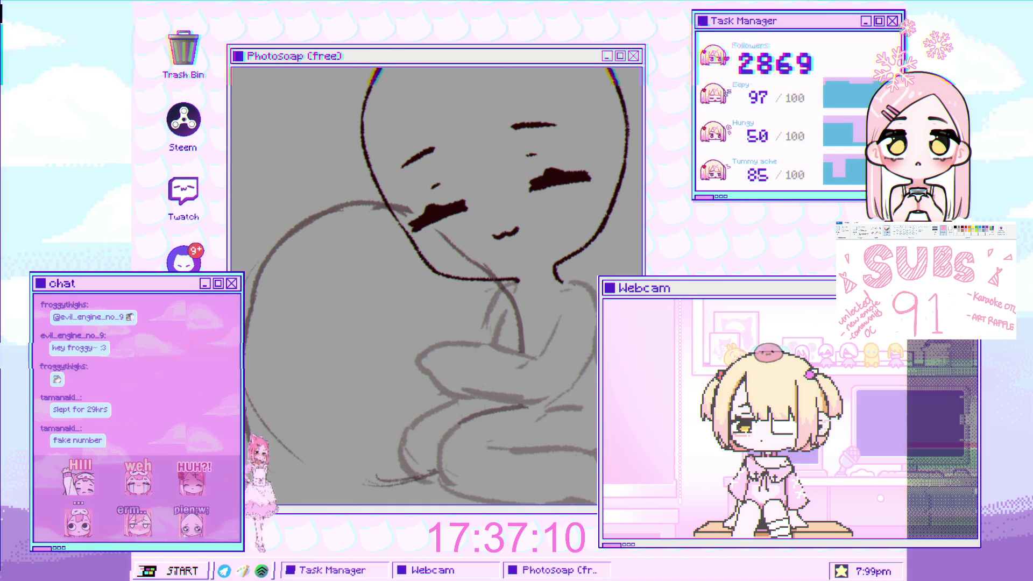
Draw the long curved outline of the round plush against her cheek, then turn the view upright.
{"action": "mouse_move", "coordinate": [363, 388]}
{"action": "left_mouse_down"}
{"action": "mouse_move", "coordinate": [369, 299]}
{"action": "mouse_move", "coordinate": [329, 261]}
{"action": "left_mouse_up"}
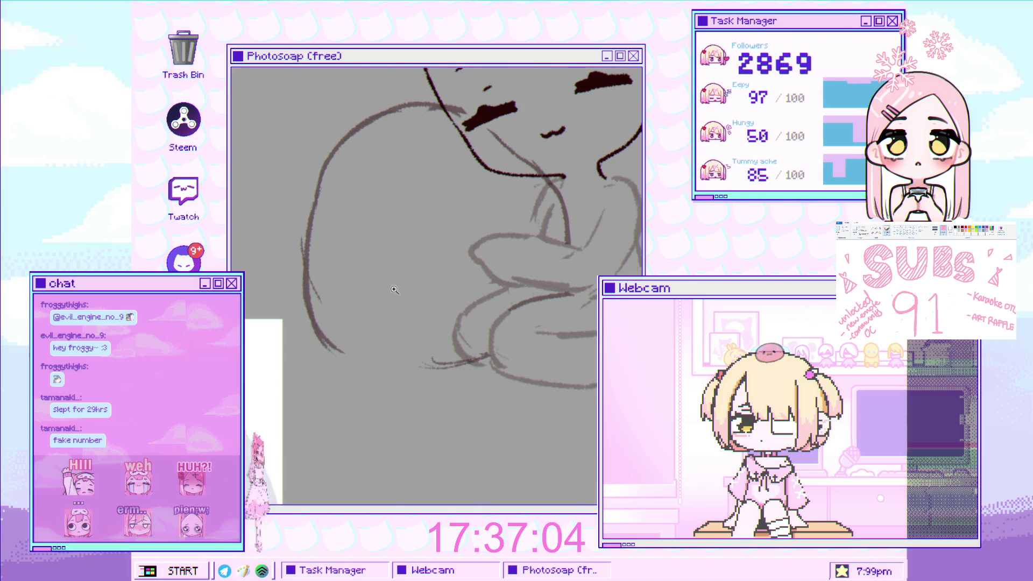
{"action": "mouse_move", "coordinate": [334, 271]}
{"action": "left_mouse_down"}
{"action": "mouse_move", "coordinate": [409, 335]}
{"action": "mouse_move", "coordinate": [359, 118]}
{"action": "left_mouse_up"}
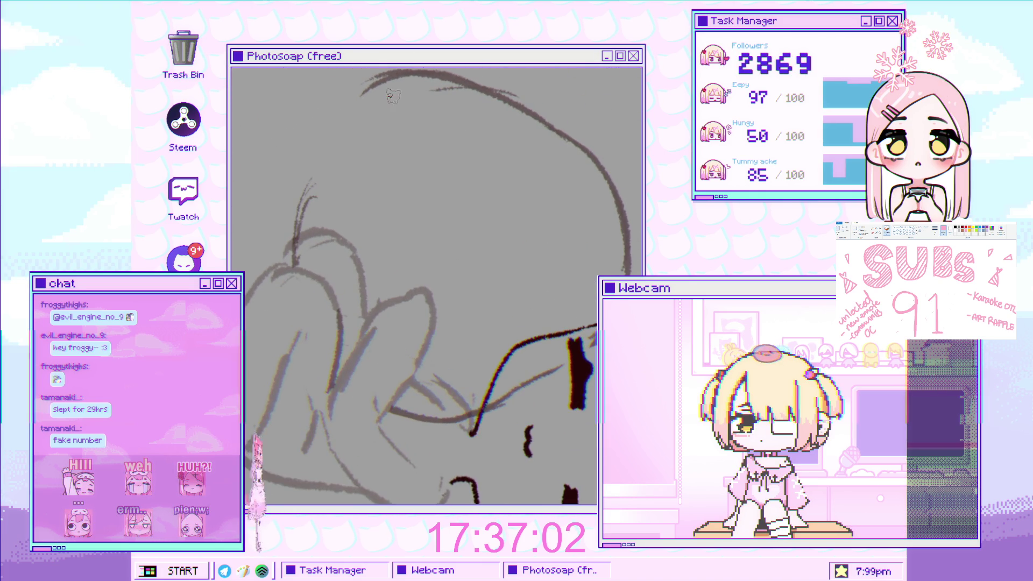
{"action": "left_click_drag", "start_coordinate": [378, 81], "coordinate": [291, 256]}
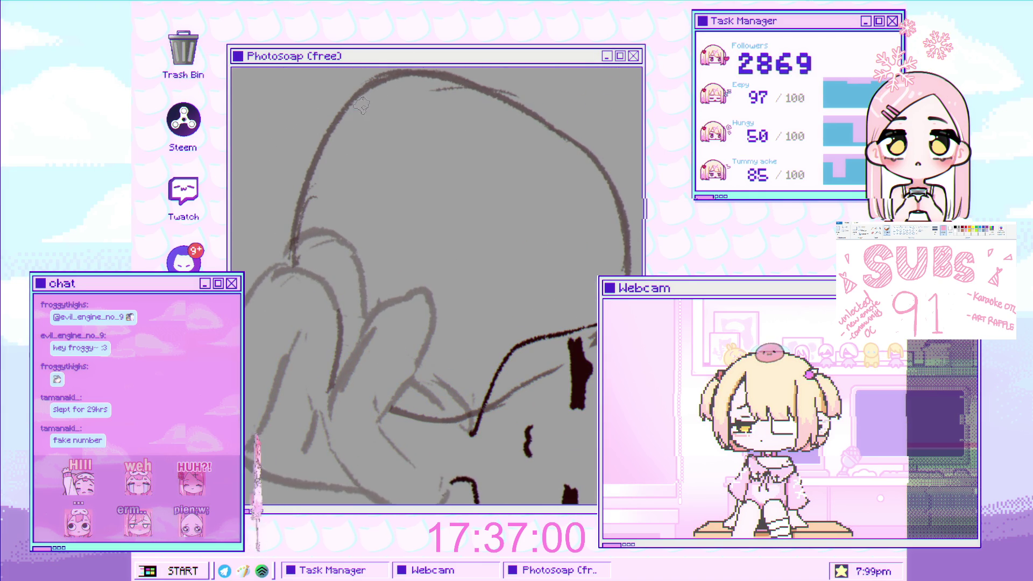
{"action": "mouse_move", "coordinate": [436, 246]}
{"action": "left_mouse_down"}
{"action": "mouse_move", "coordinate": [380, 288]}
{"action": "mouse_move", "coordinate": [397, 205]}
{"action": "mouse_move", "coordinate": [325, 251]}
{"action": "mouse_move", "coordinate": [383, 227]}
{"action": "mouse_move", "coordinate": [356, 219]}
{"action": "left_mouse_up"}
{"action": "scroll", "coordinate": [384, 227], "scroll_direction": "up", "scroll_amount": 1}
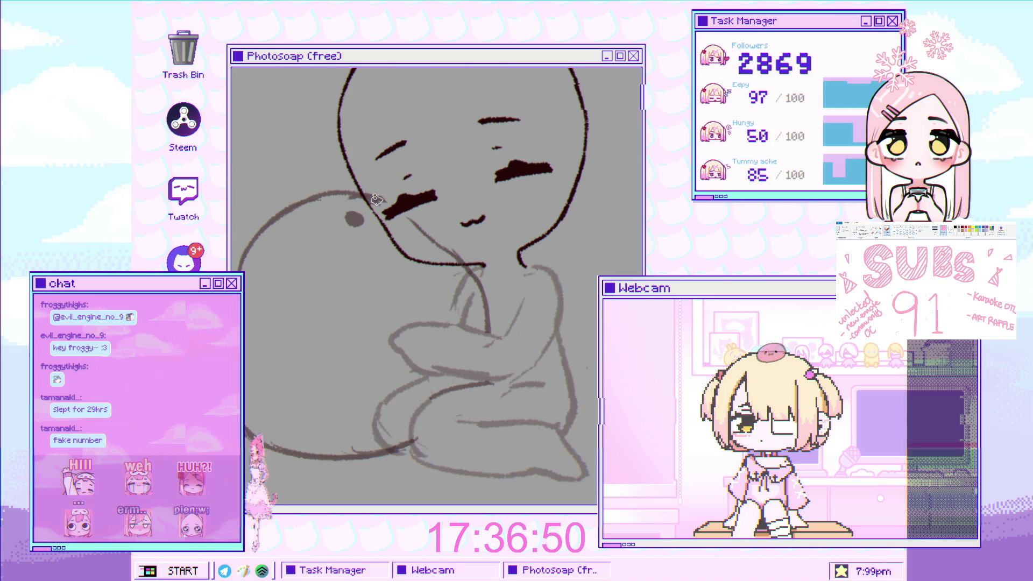
{"action": "scroll", "coordinate": [415, 188], "scroll_direction": "up", "scroll_amount": 1}
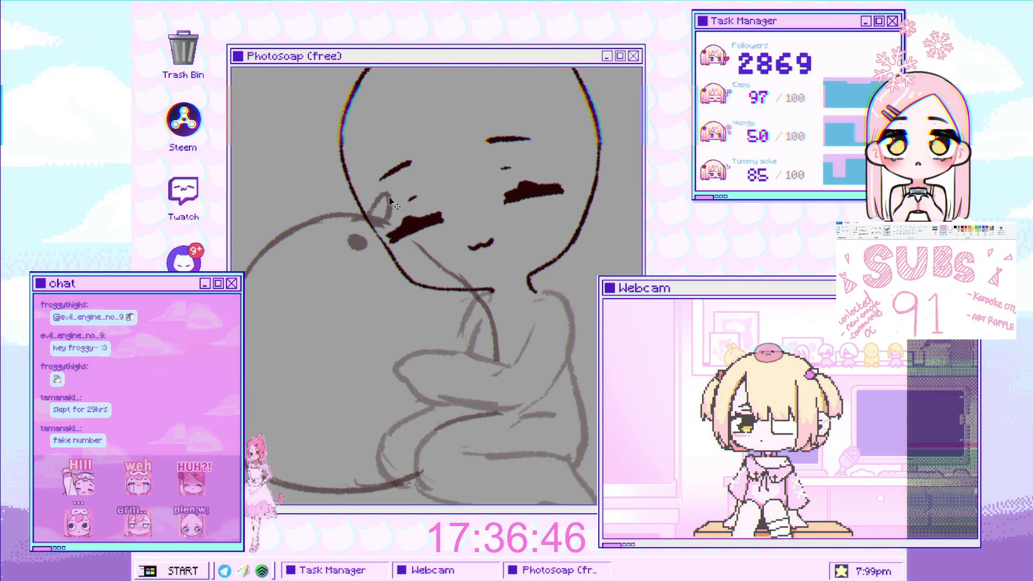
{"action": "scroll", "coordinate": [391, 218], "scroll_direction": "down", "scroll_amount": 1}
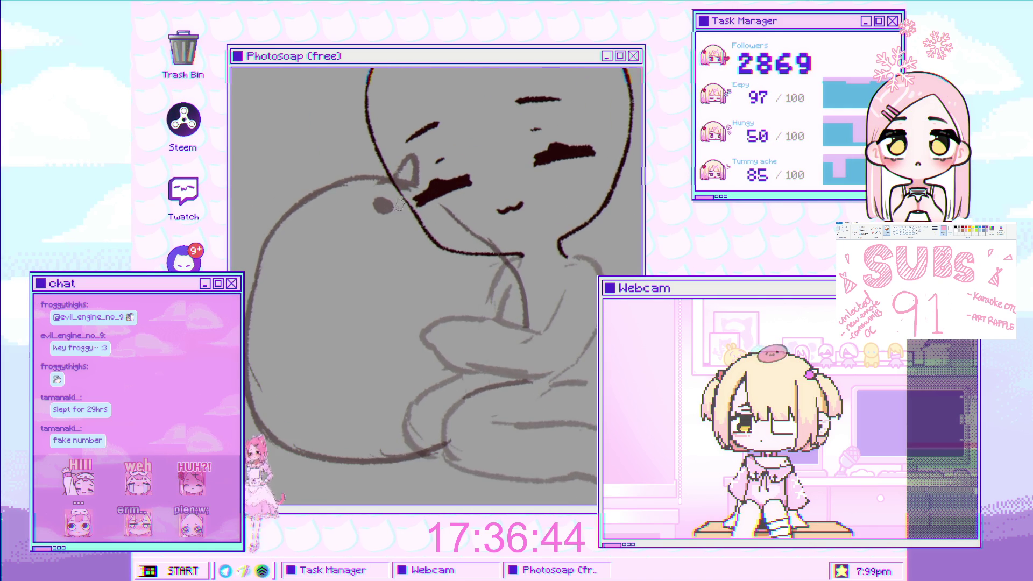
{"action": "scroll", "coordinate": [397, 208], "scroll_direction": "up", "scroll_amount": 1}
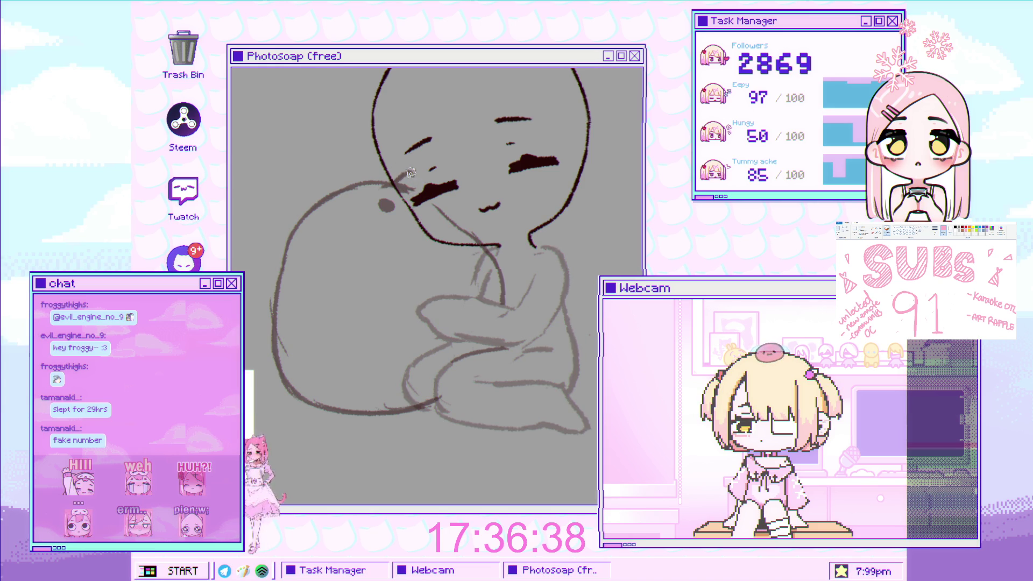
{"action": "scroll", "coordinate": [421, 267], "scroll_direction": "down", "scroll_amount": 2}
{"action": "scroll", "coordinate": [421, 267], "scroll_direction": "up", "scroll_amount": 2}
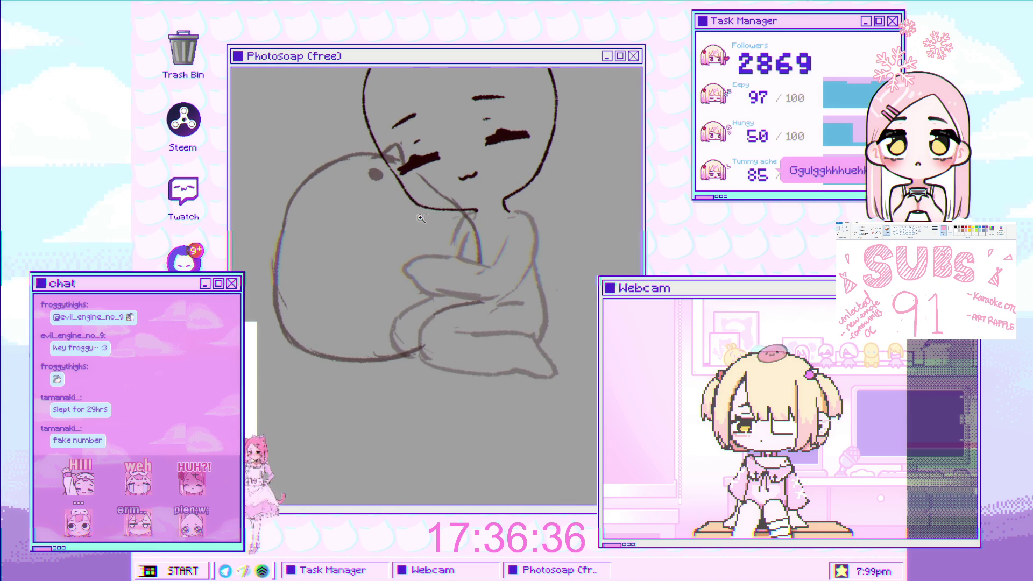
{"action": "scroll", "coordinate": [420, 221], "scroll_direction": "up", "scroll_amount": 1}
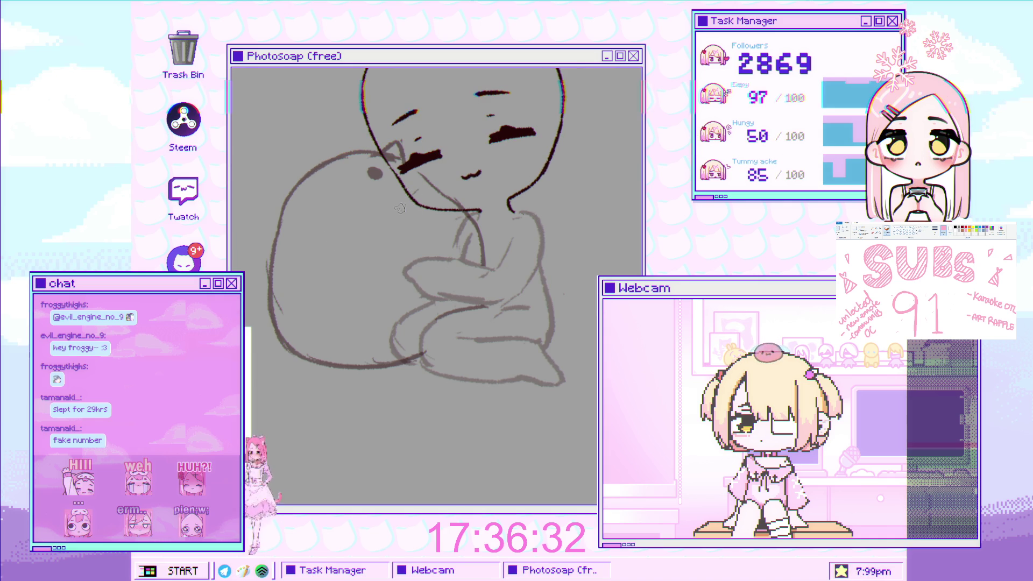
{"action": "left_click_drag", "start_coordinate": [334, 230], "coordinate": [412, 251]}
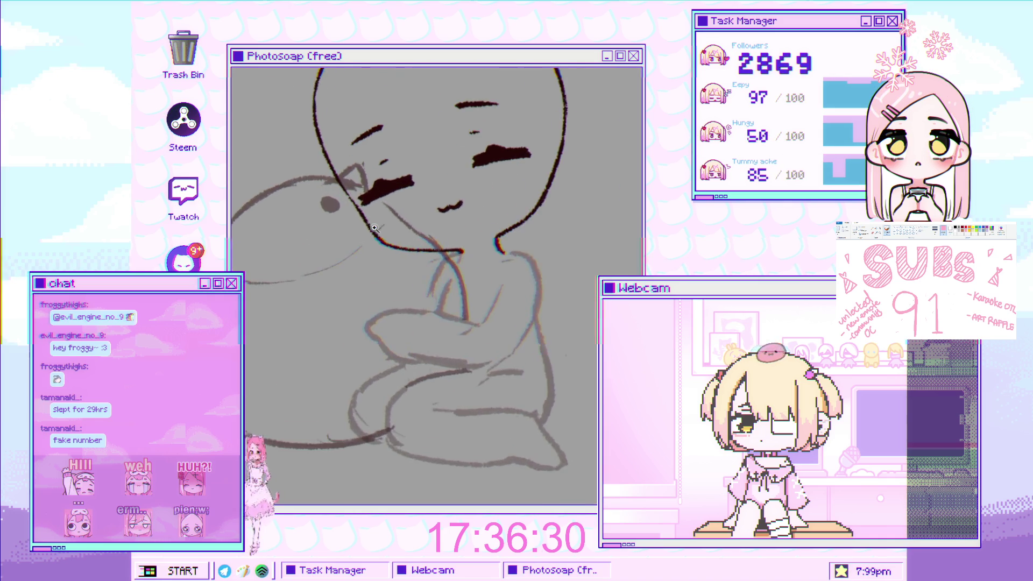